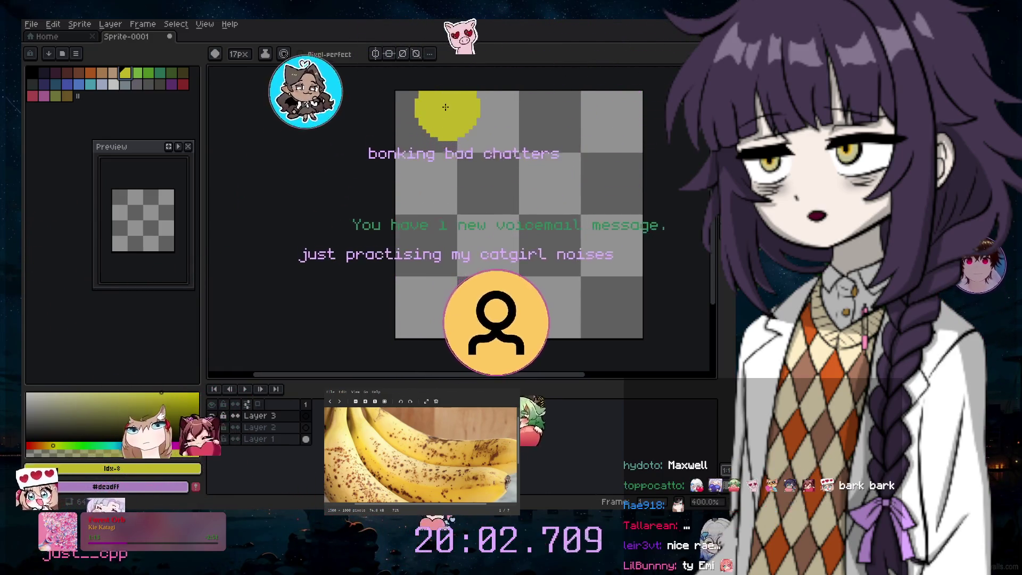
Paint a yellow diagonal stroke from the canvas top-left toward the lower right, switching between Layers 2 and 3
left_click(471, 145)
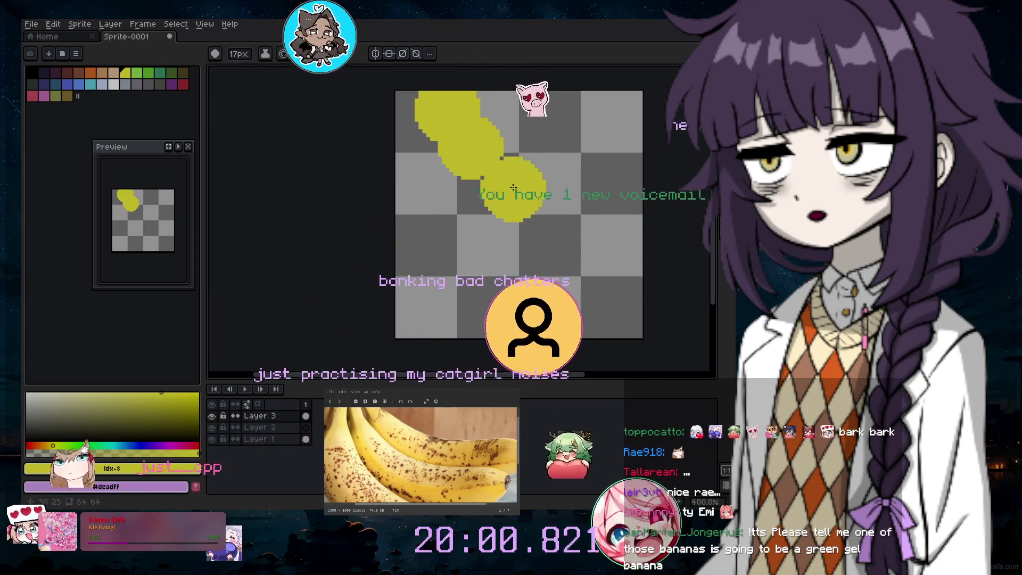
mouse_move(500, 190)
left_mouse_down()
mouse_move(535, 227)
mouse_move(635, 281)
left_mouse_up()
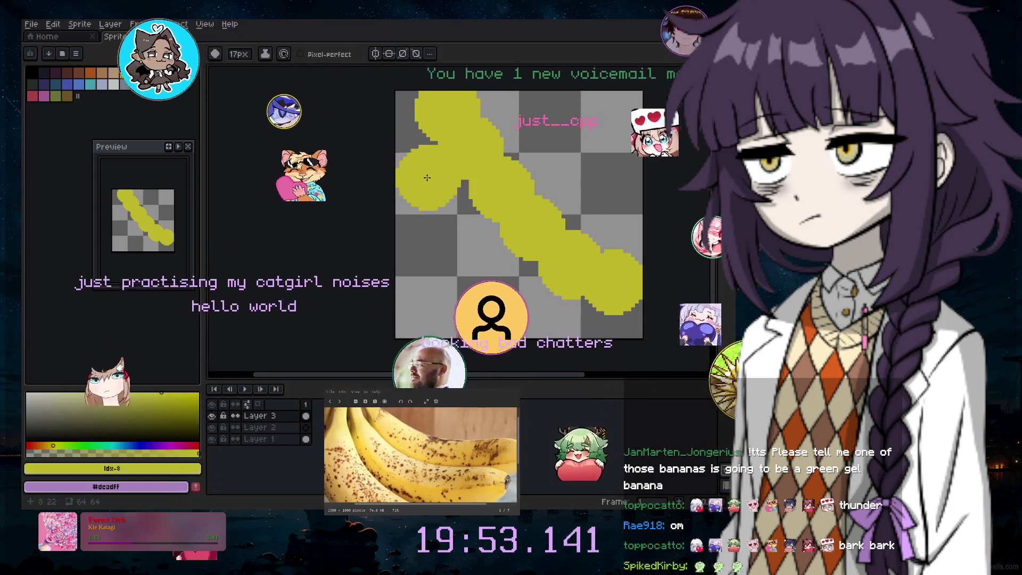
left_click(259, 427)
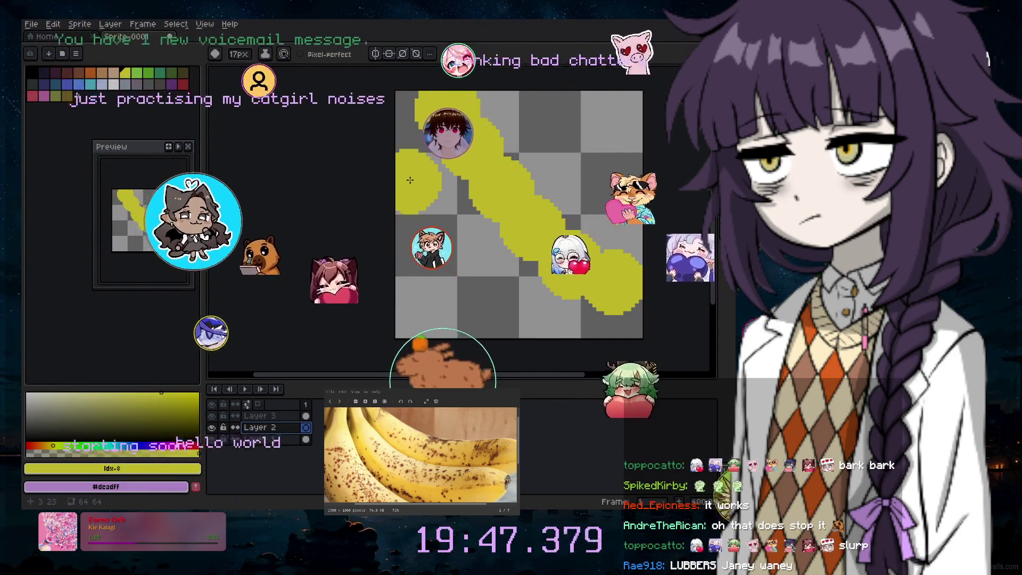
left_click(261, 416)
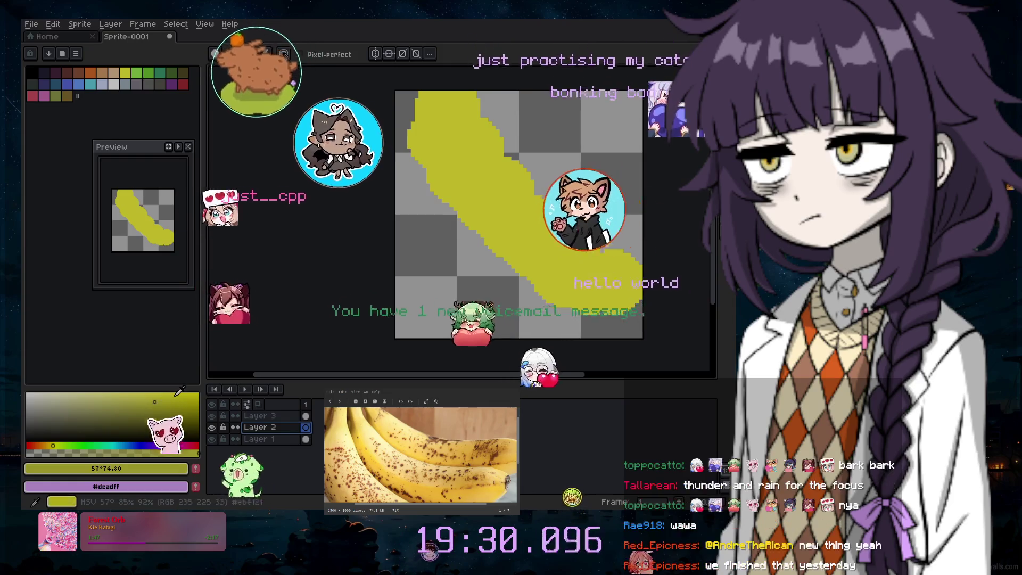
Undo the last stroke and widen the banana's top-left edge with more yellow
key("ctrl+z")
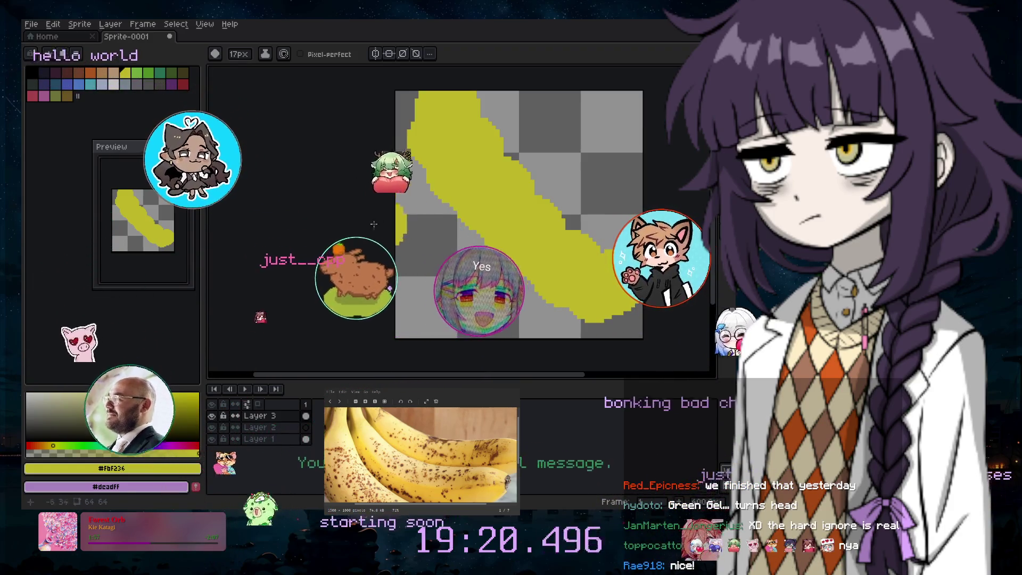
left_click(247, 433)
left_click_drag(407, 101, 403, 171)
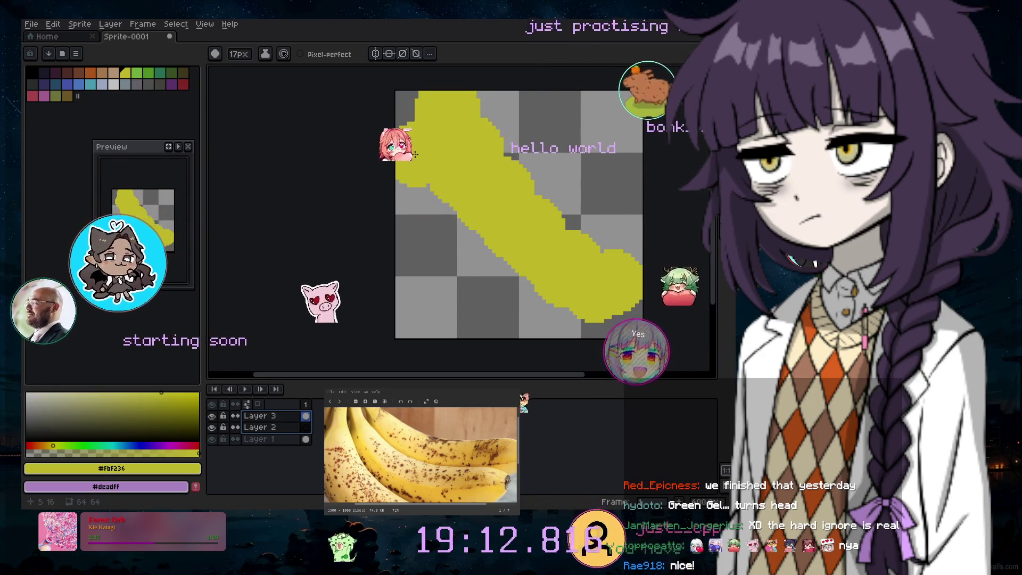
Move Layer 2 above Layer 3 and fill the grey gap to plump out the yellow banana
left_click(212, 416)
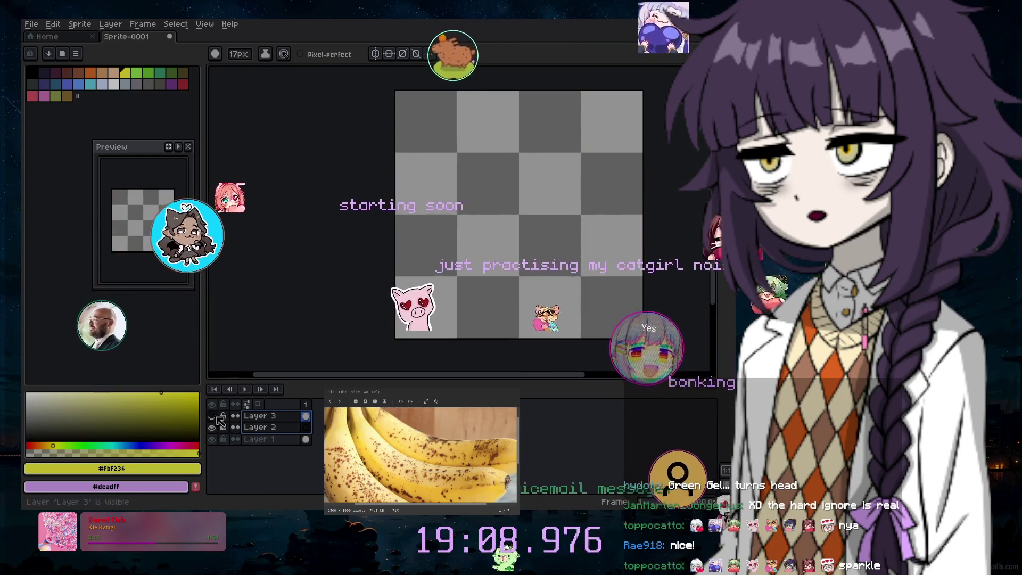
left_click(218, 416)
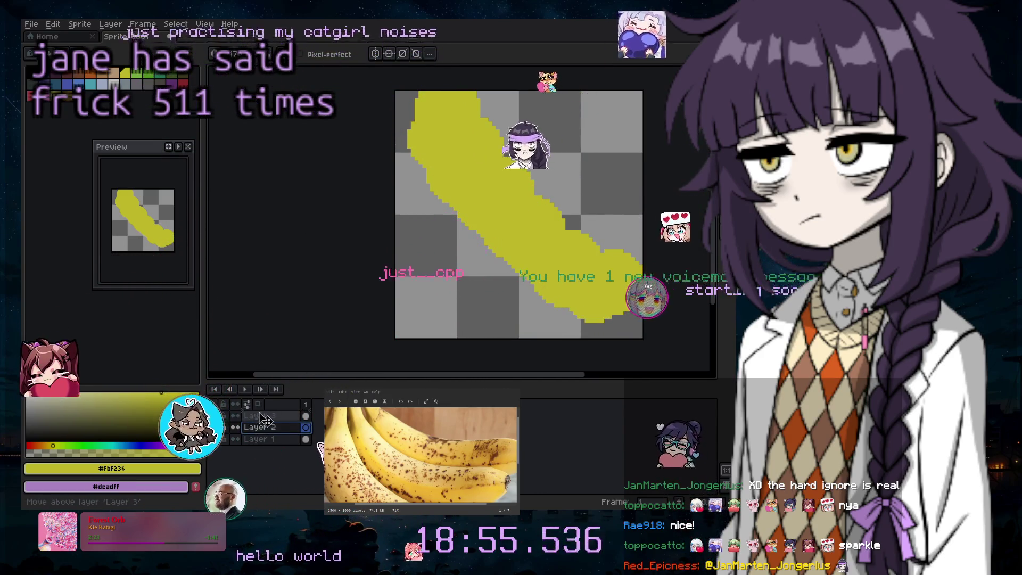
left_click_drag(261, 416, 263, 416)
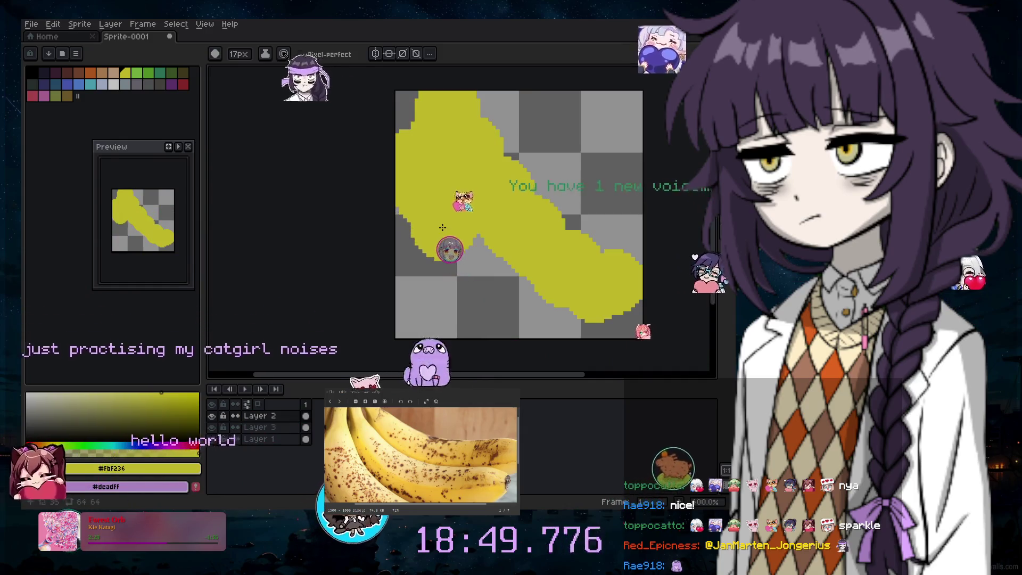
left_click(513, 296)
left_click(509, 301)
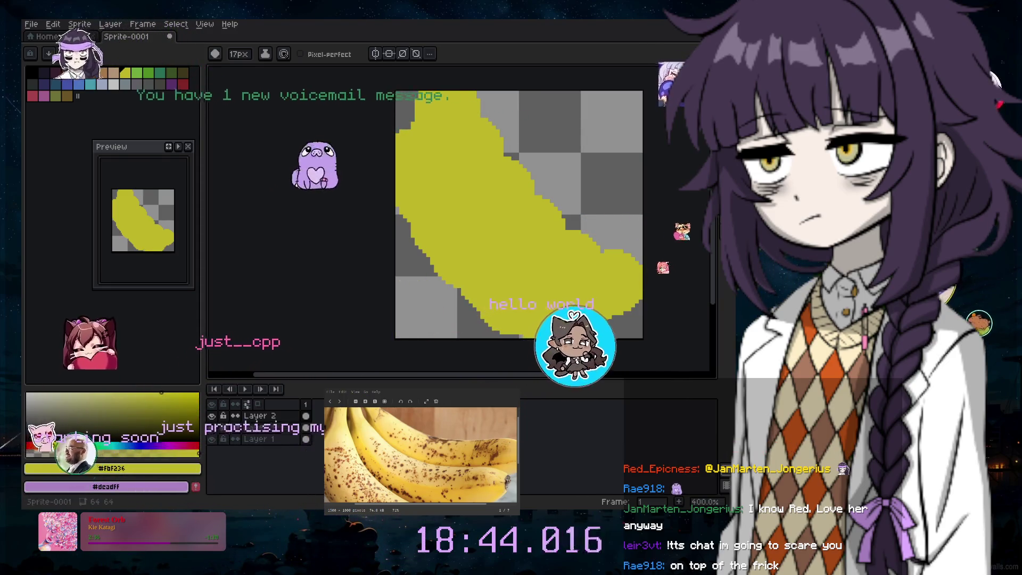
Add a new empty Layer 4 via the Layer menu and dab yellow on it
left_click(110, 25)
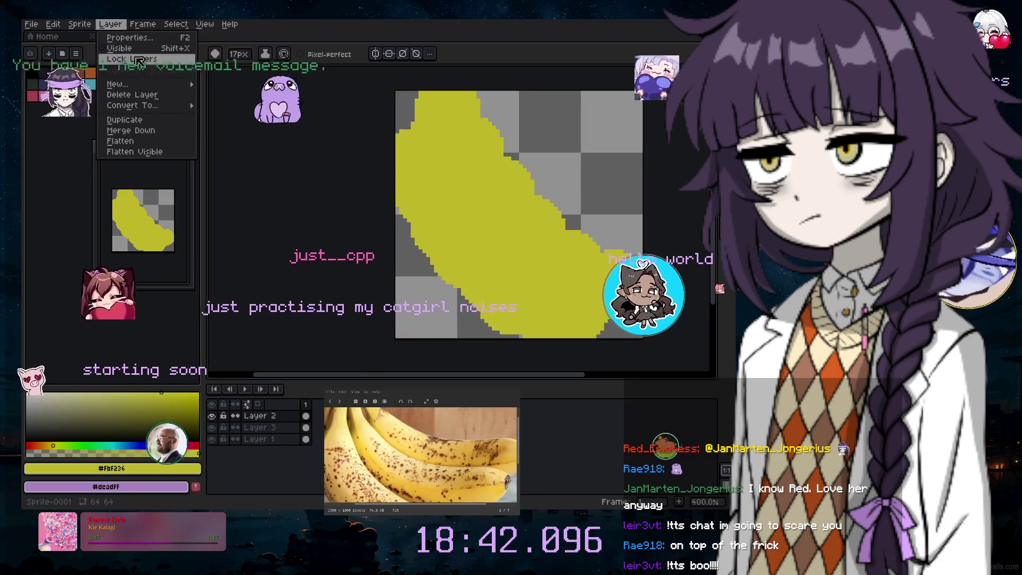
mouse_move(154, 84)
left_click(235, 85)
left_click(518, 131)
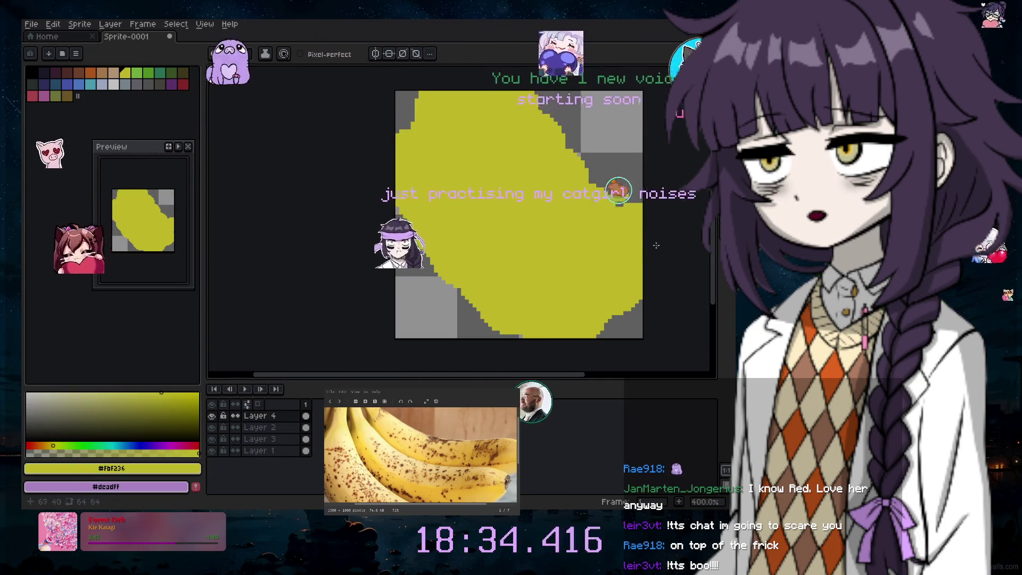
Hide Layers 2 and 3 and draw a thinner yellow banana stroke toward the canvas top
left_click(213, 428)
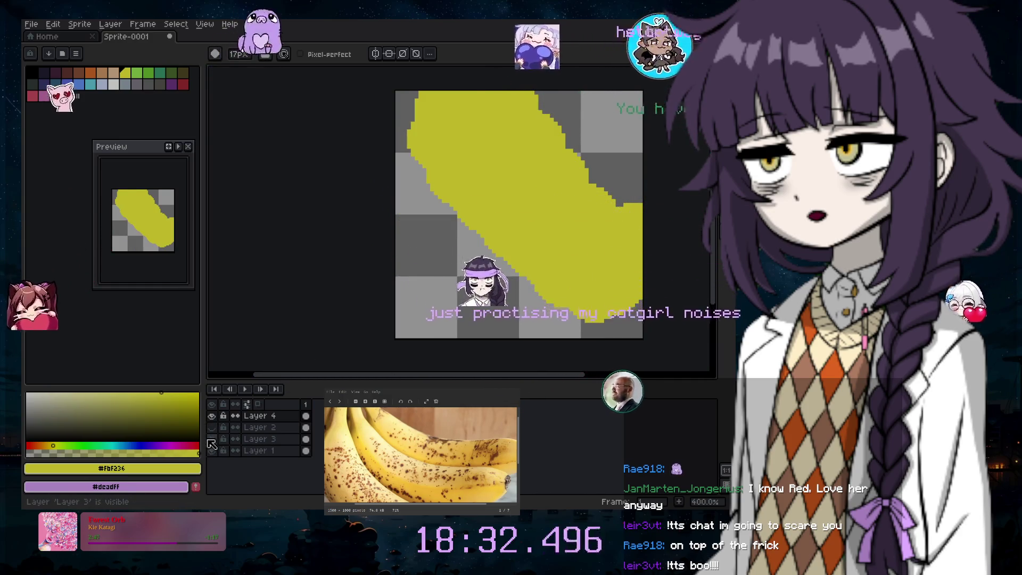
left_click(212, 439)
left_click_drag(541, 149, 485, 97)
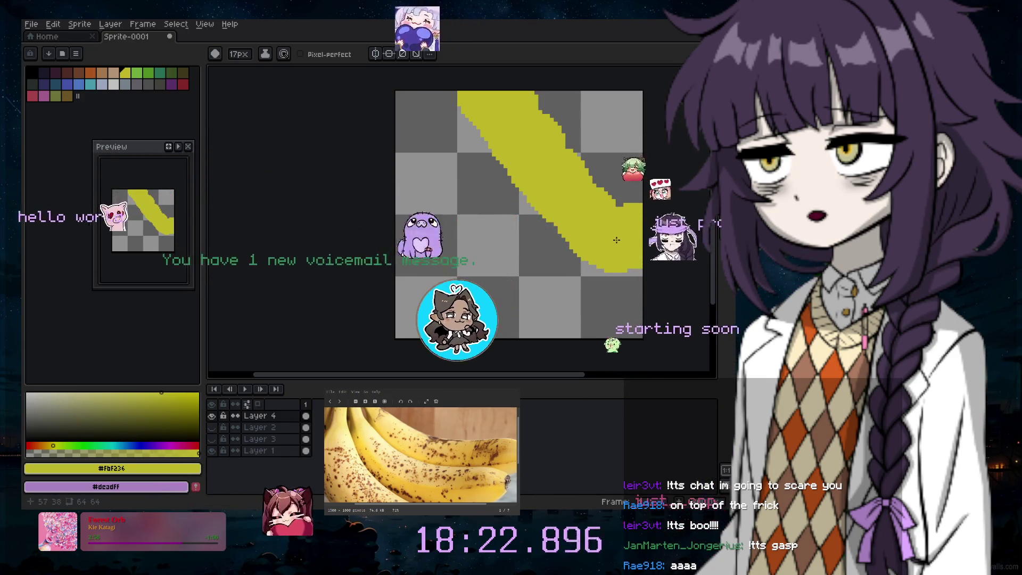
Draw a second curved yellow banana stroke from the top-left to the lower right
scroll(533, 240, "right", 3)
left_click(455, 323)
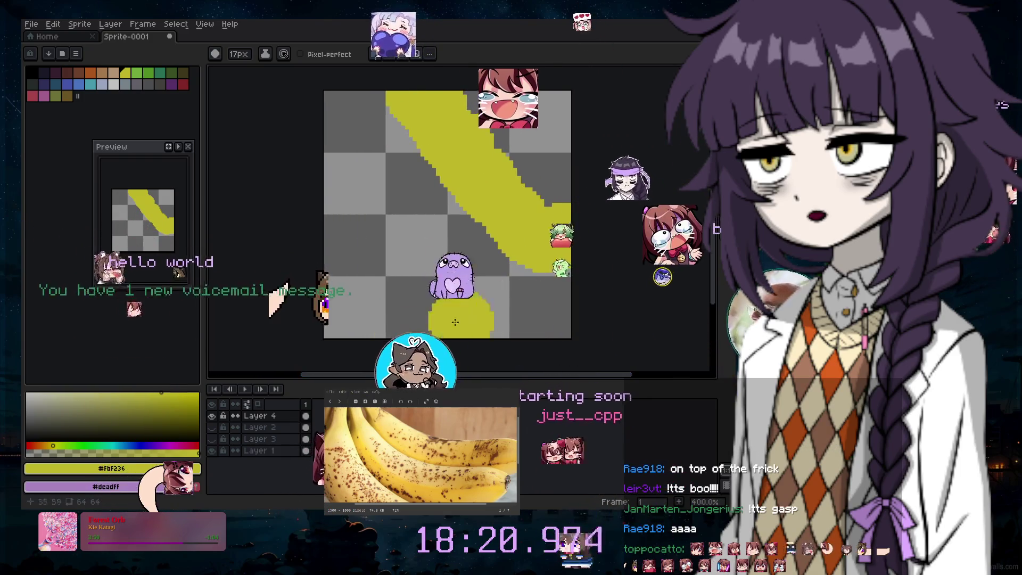
left_click_drag(340, 142, 524, 298)
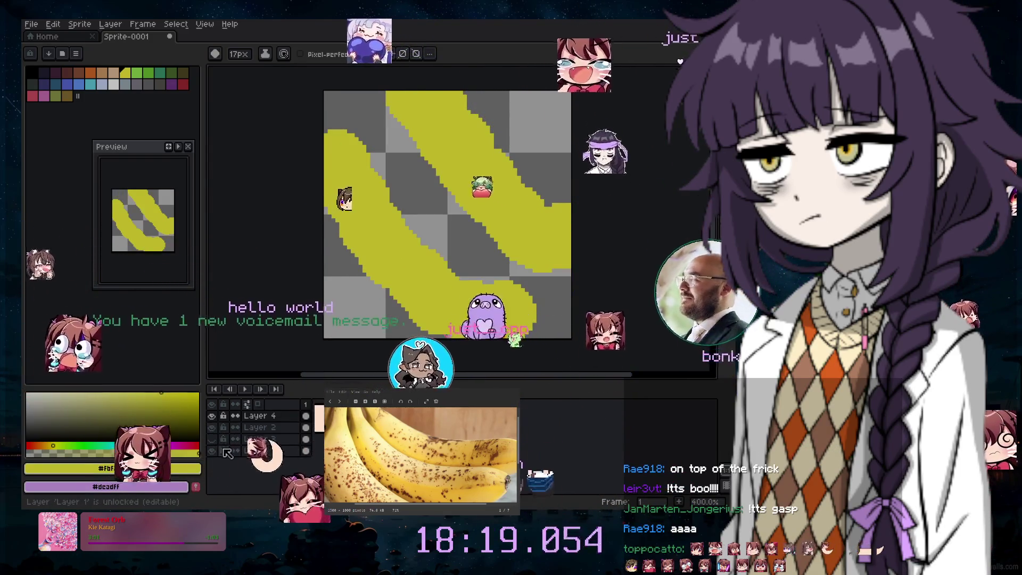
Toggle layer visibility to compare strokes, leave Layer 3 hidden, and zoom to 600%
left_click(212, 428)
left_click(212, 427)
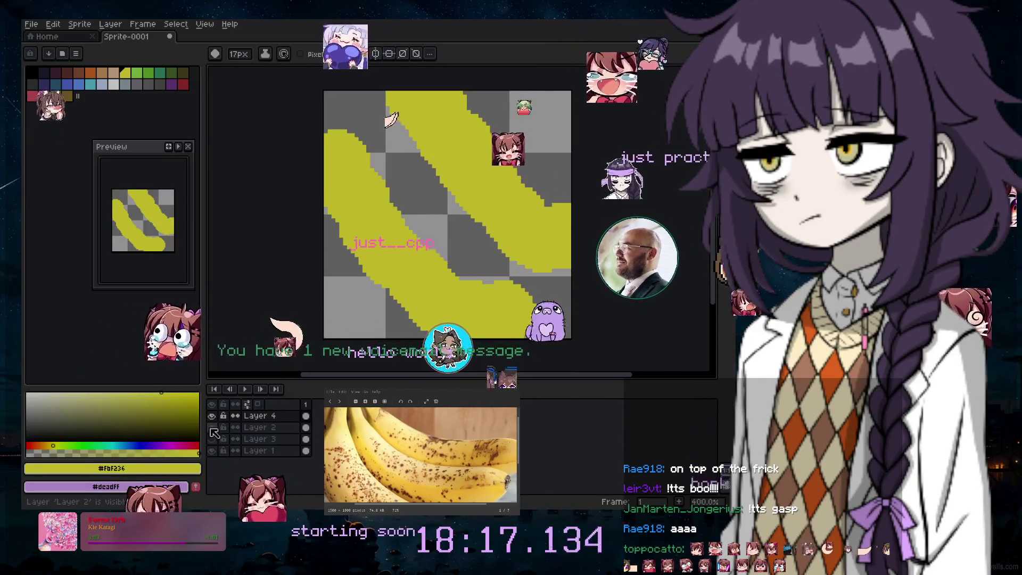
left_click(211, 428)
left_click(213, 440)
left_click(212, 440)
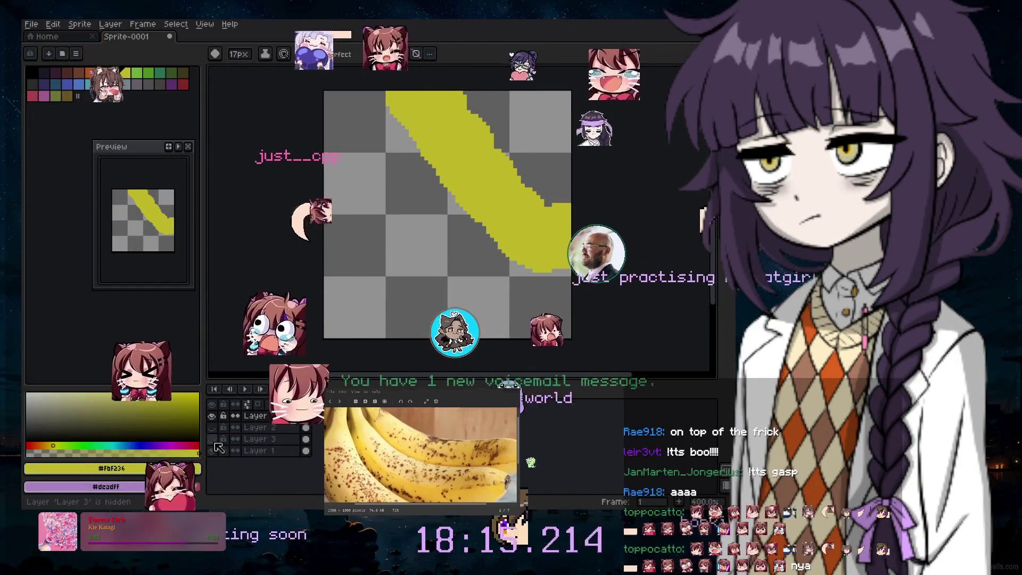
scroll(555, 243, "up", 2)
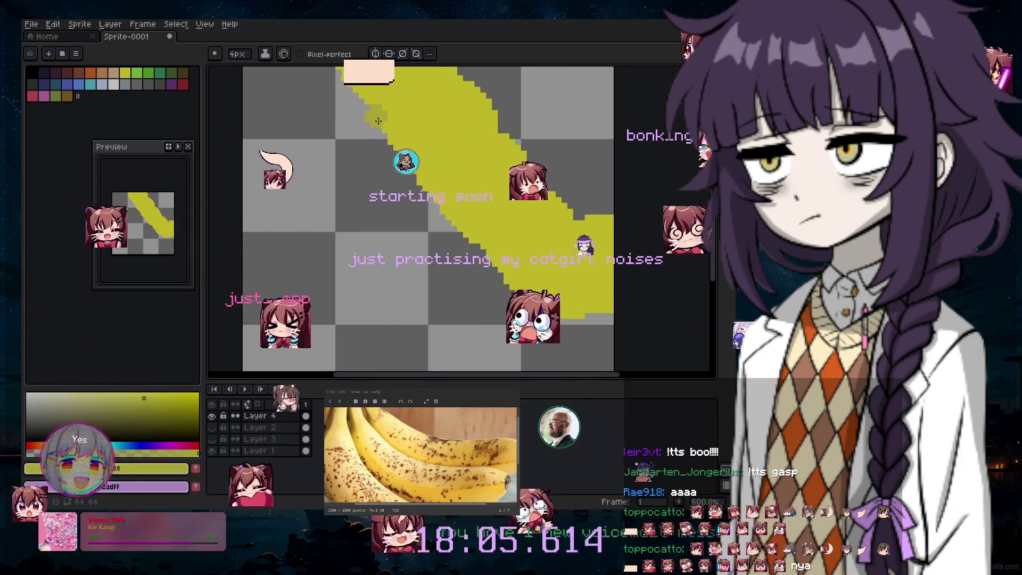
left_click(212, 427)
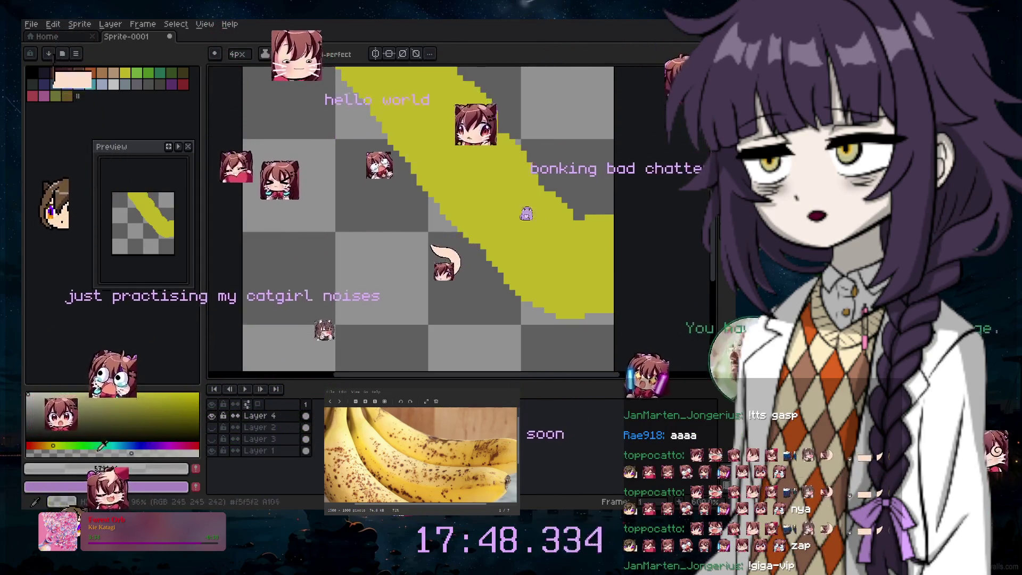
Select the yellow banana with the Magic Wand and try a lighter shading stroke through it
left_click(447, 80)
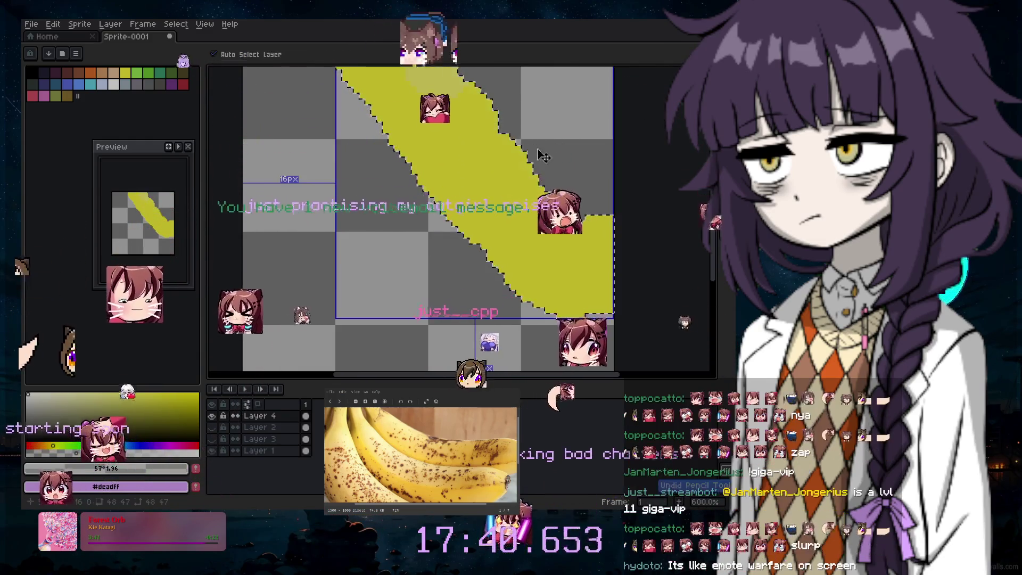
key("ctrl+z")
left_click_drag(429, 67, 595, 220)
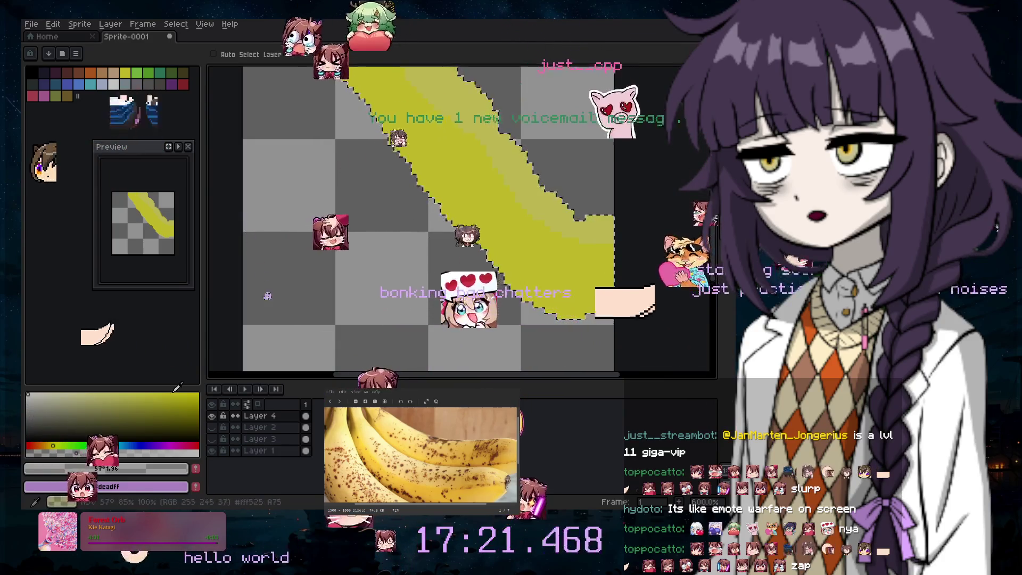
key("ctrl")
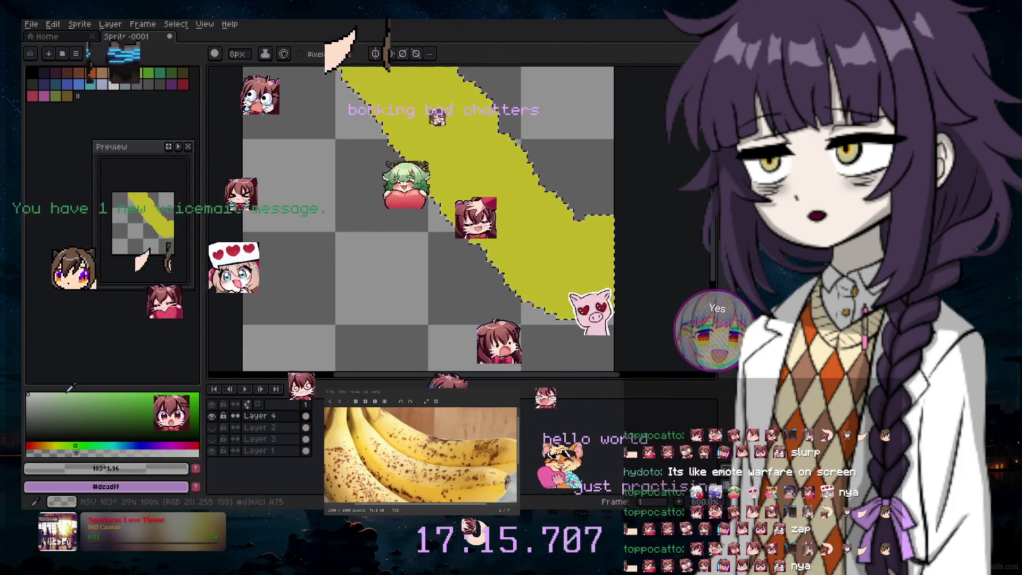
Pick a paler yellow, paint a highlight stripe down the banana, and shift the hue toward orange
left_click(139, 393)
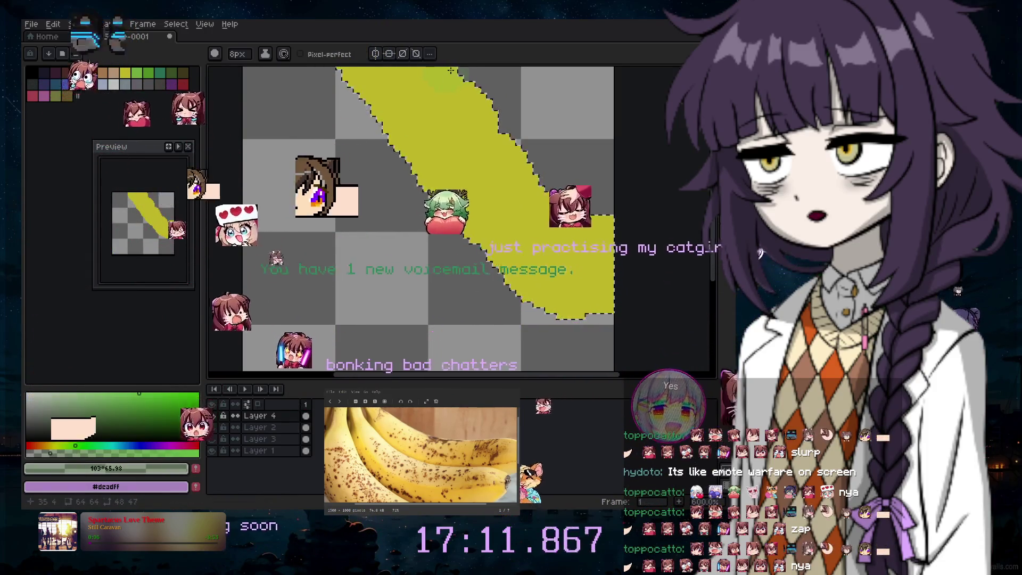
left_click_drag(450, 70, 623, 272)
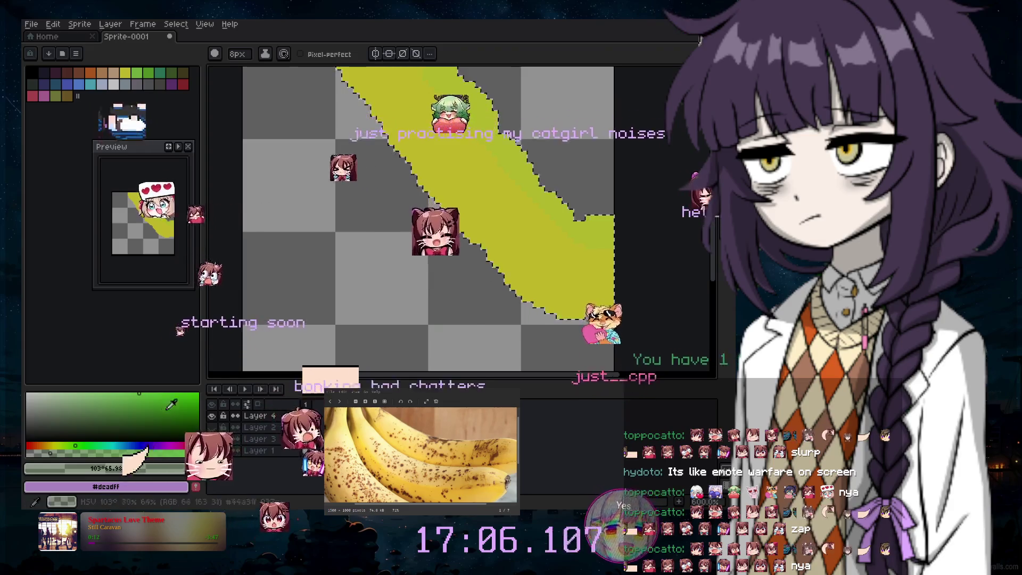
left_click_drag(55, 442, 42, 440)
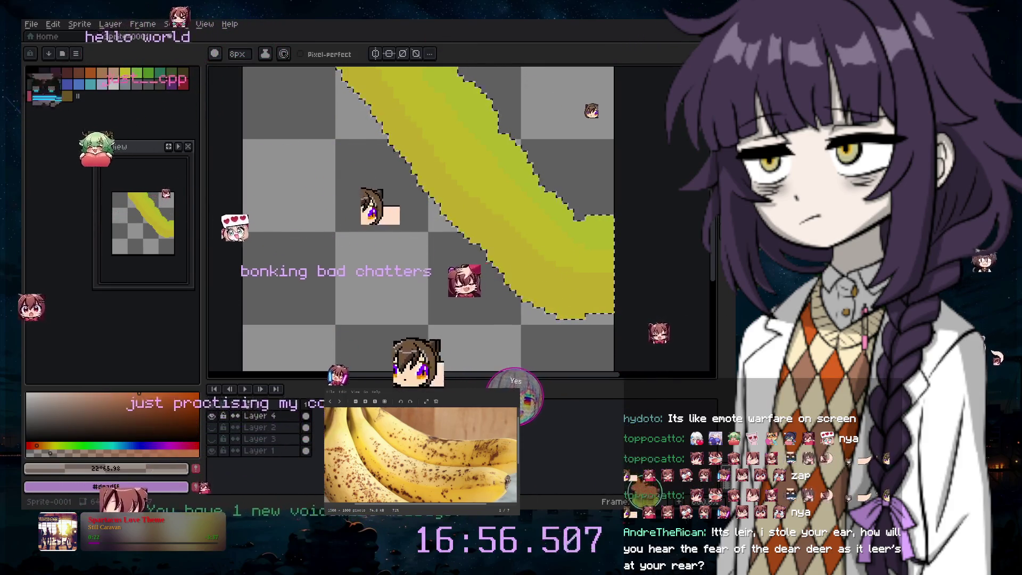
key("ctrl+z")
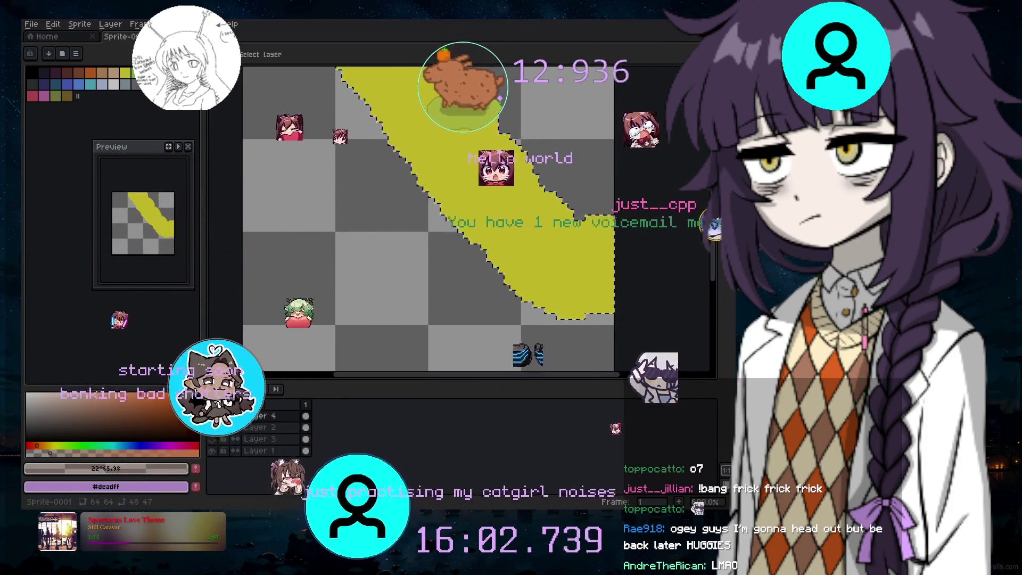
key("b")
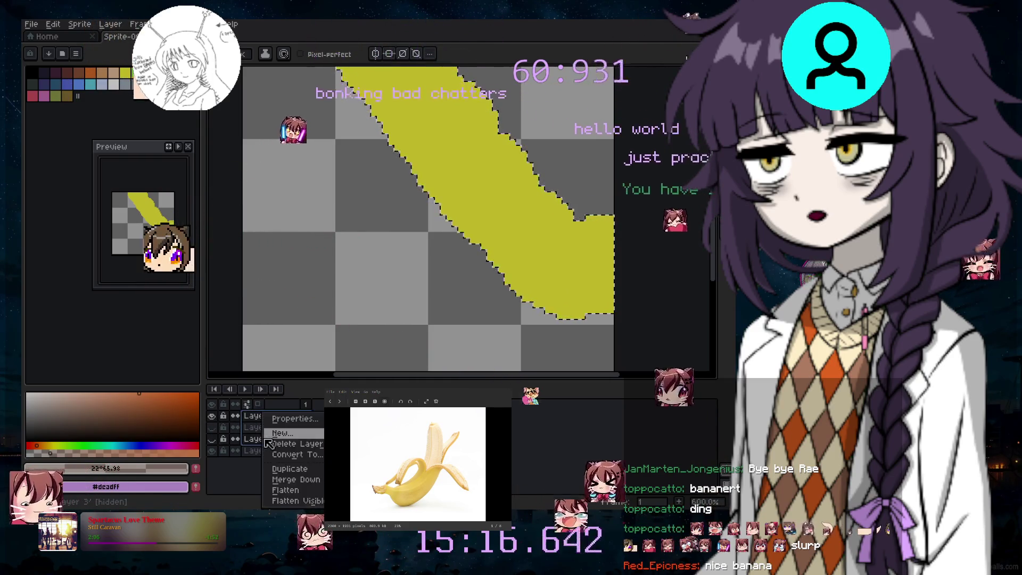
left_click(321, 446)
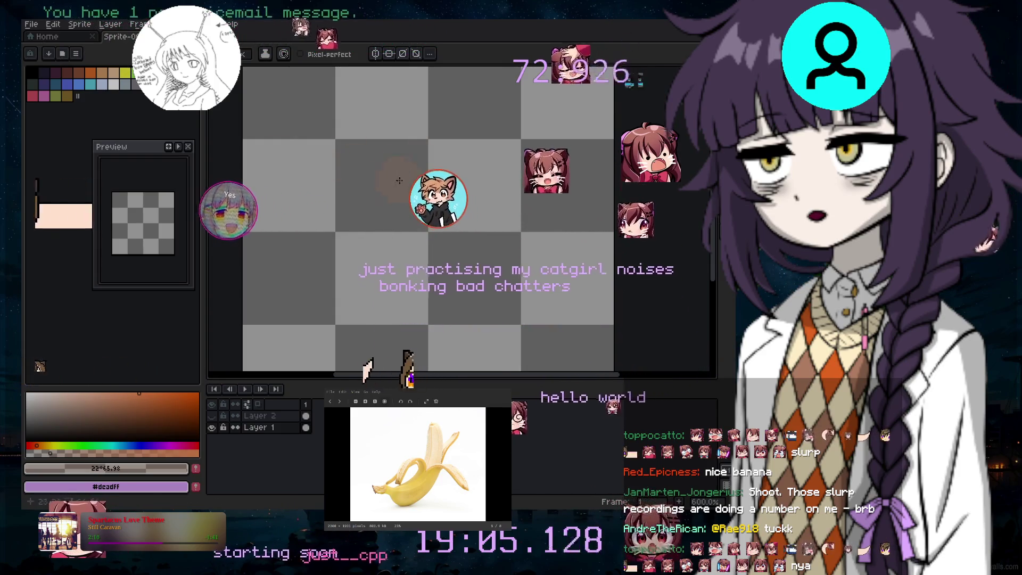
left_click(212, 416)
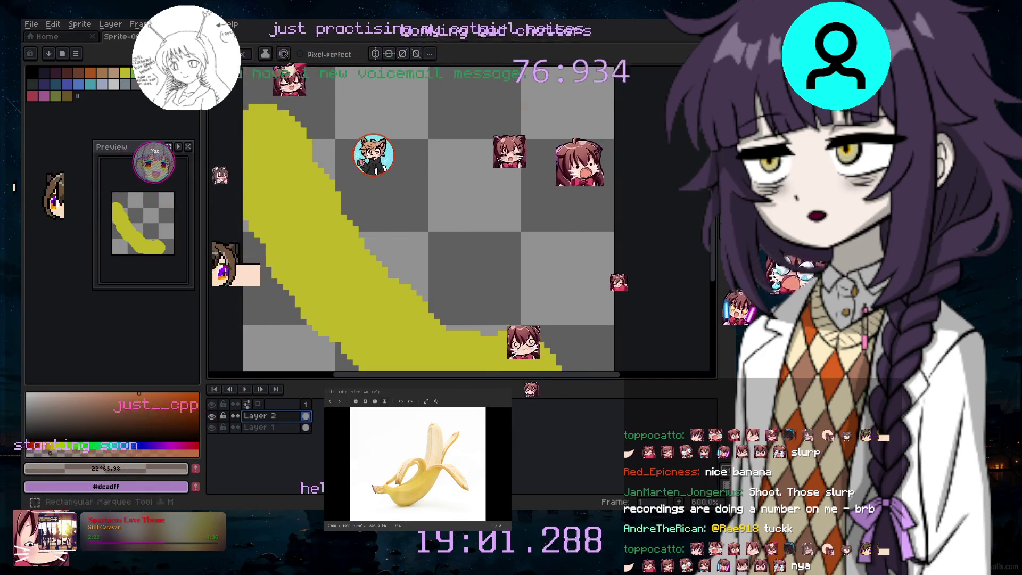
scroll(549, 191, "down", 4)
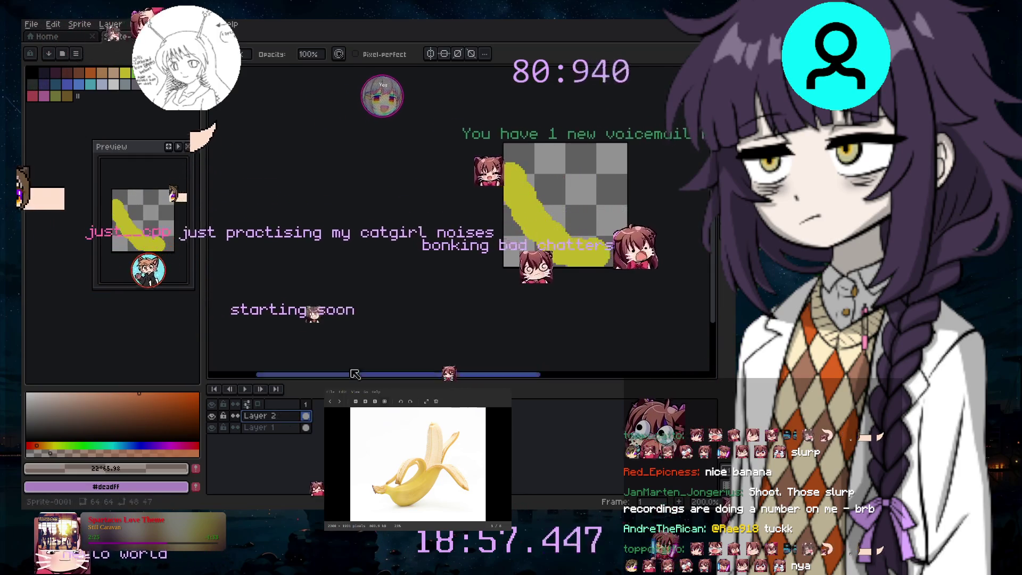
Select the whole canvas to clear the old sketch and switch the colour to yellow
key("ctrl+a")
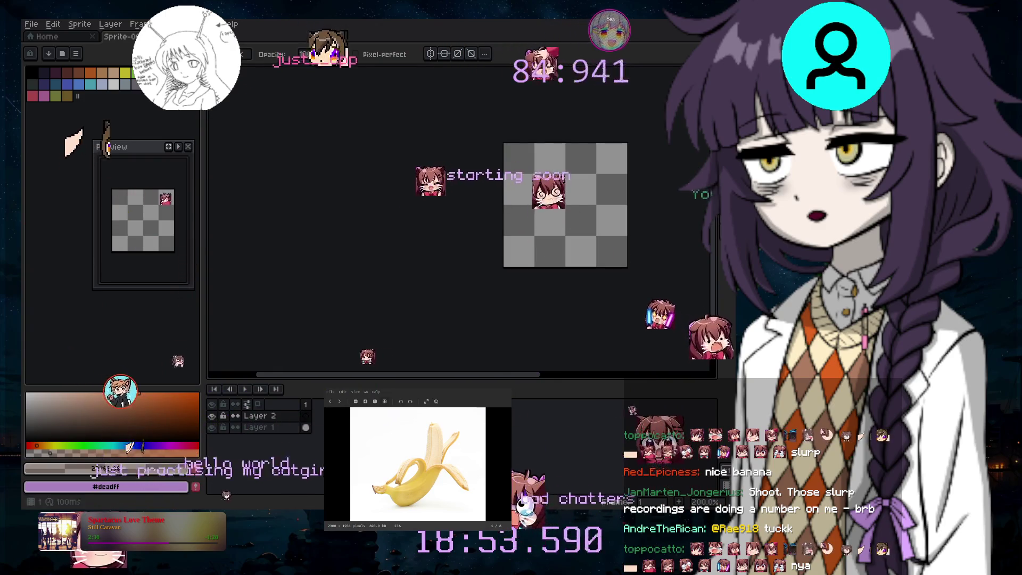
scroll(583, 176, "up", 3)
scroll(582, 173, "down", 1)
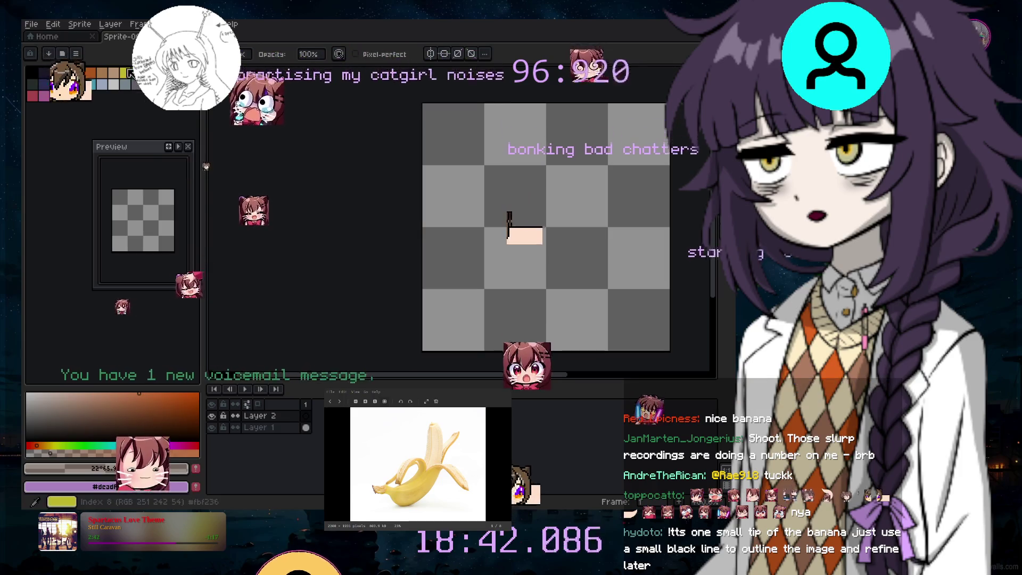
key("]")
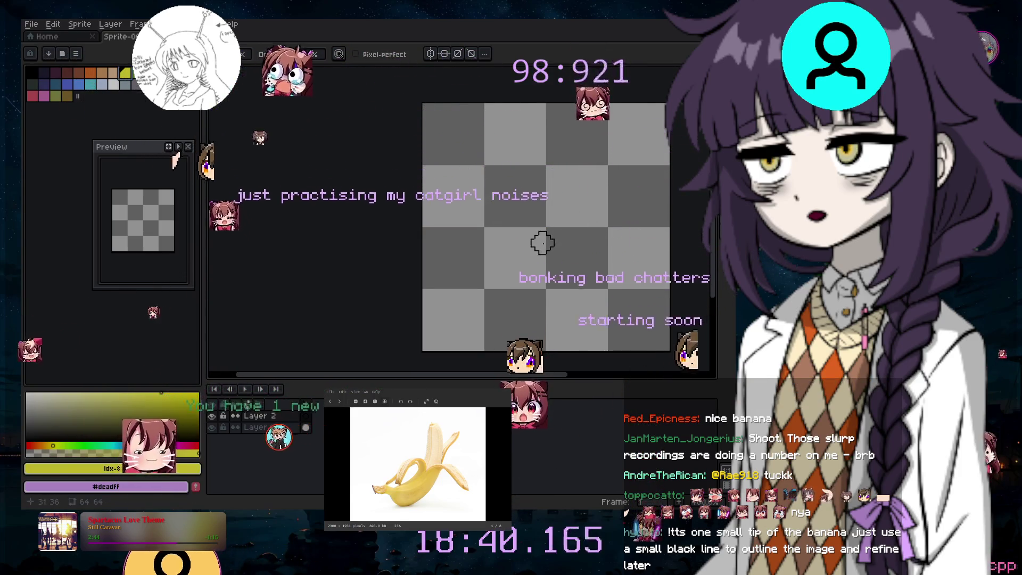
Paint a thick yellow stroke along the bottom-left, curving its right end upward
left_click_drag(456, 378, 486, 378)
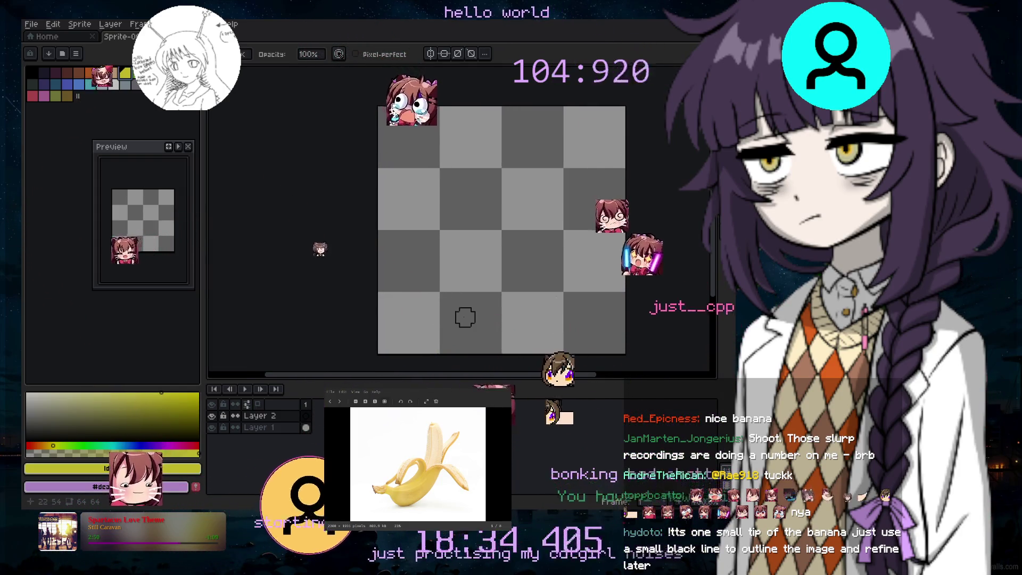
left_click_drag(496, 377, 508, 377)
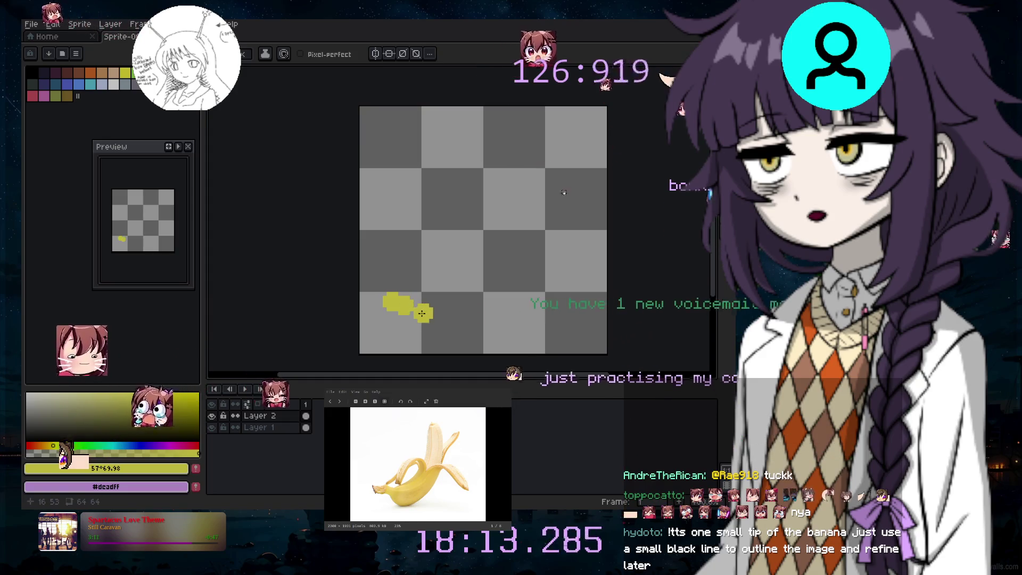
left_click_drag(418, 315, 430, 332)
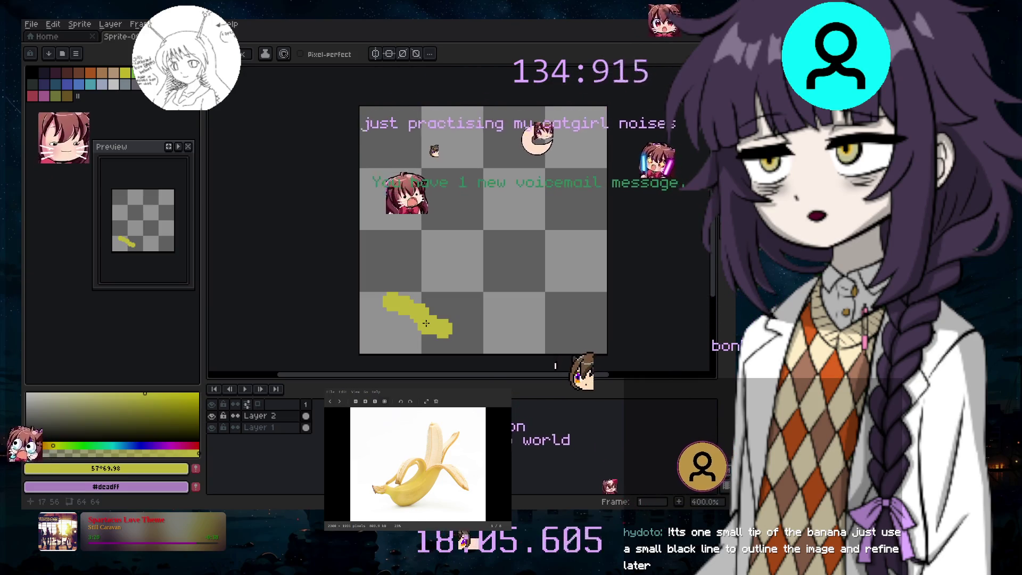
left_click(461, 321)
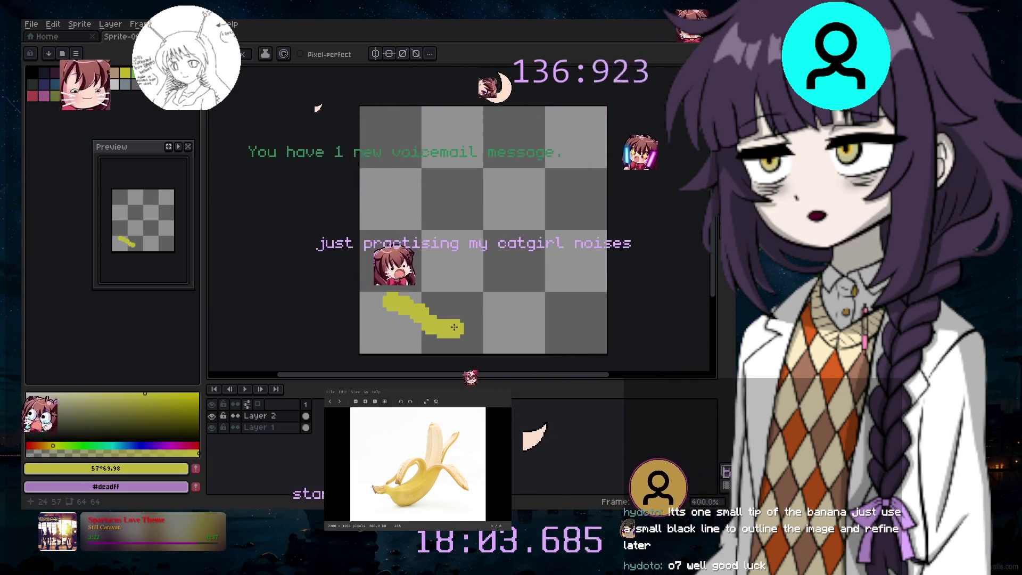
left_click_drag(458, 323, 481, 304)
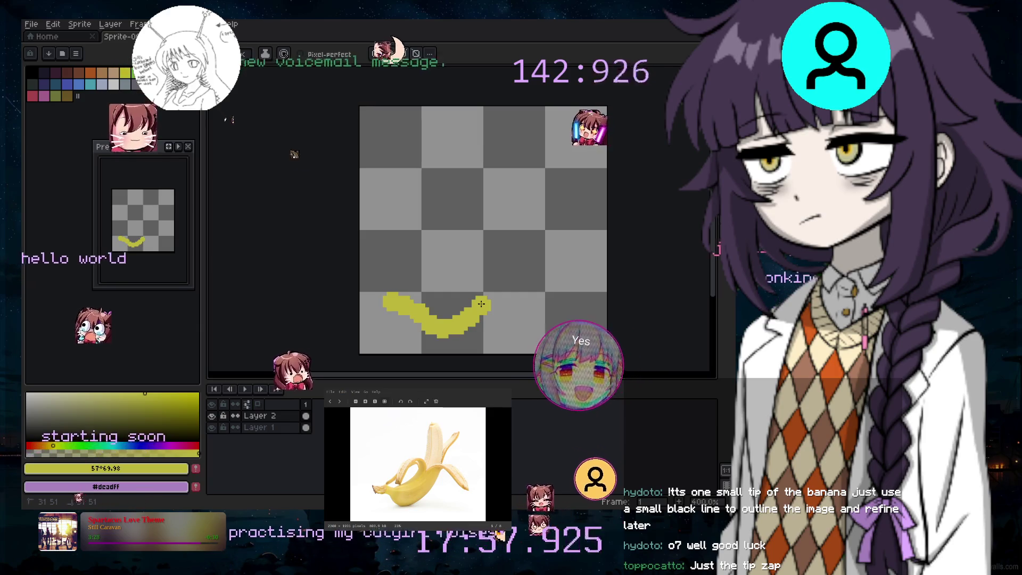
key("l")
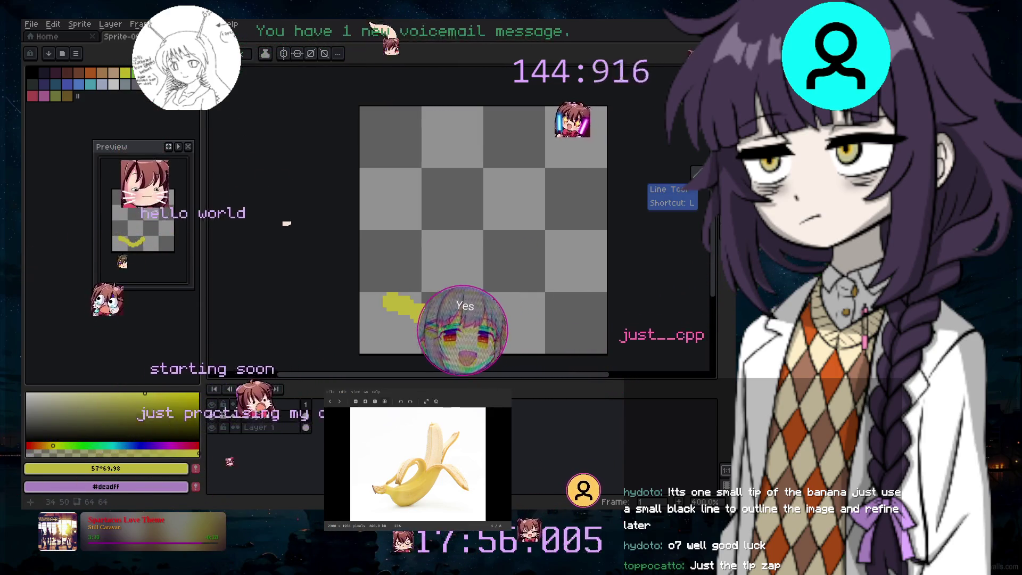
Draw two thin straight yellow lines rising up-right from the base curve as the banana's sides
mouse_move(490, 304)
left_mouse_down()
mouse_move(530, 237)
mouse_move(545, 227)
mouse_move(543, 237)
left_mouse_up()
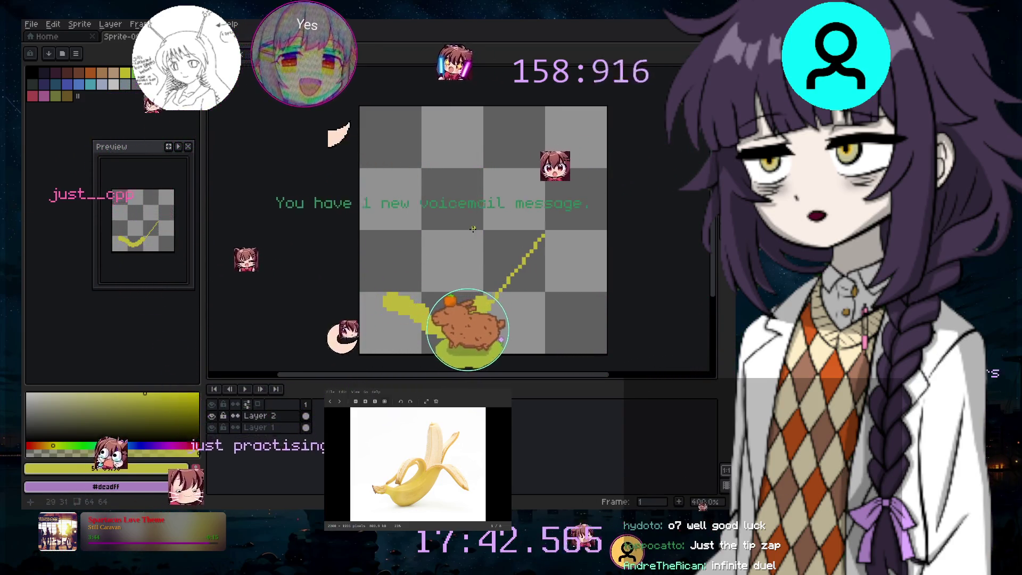
left_click(506, 227)
mouse_move(506, 227)
left_mouse_down()
mouse_move(422, 296)
mouse_move(424, 309)
left_mouse_up()
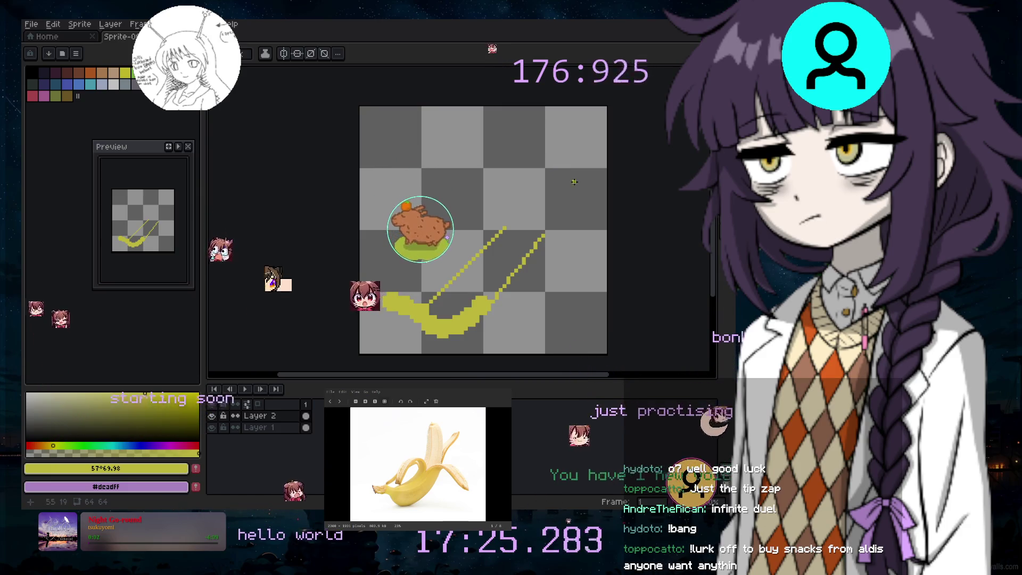
key("b")
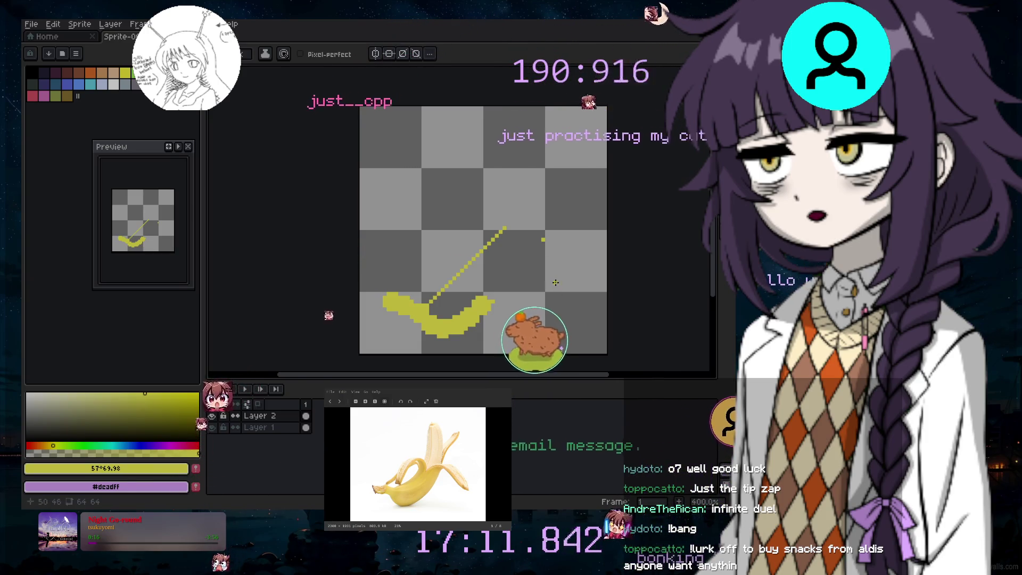
scroll(555, 282, "up", 3)
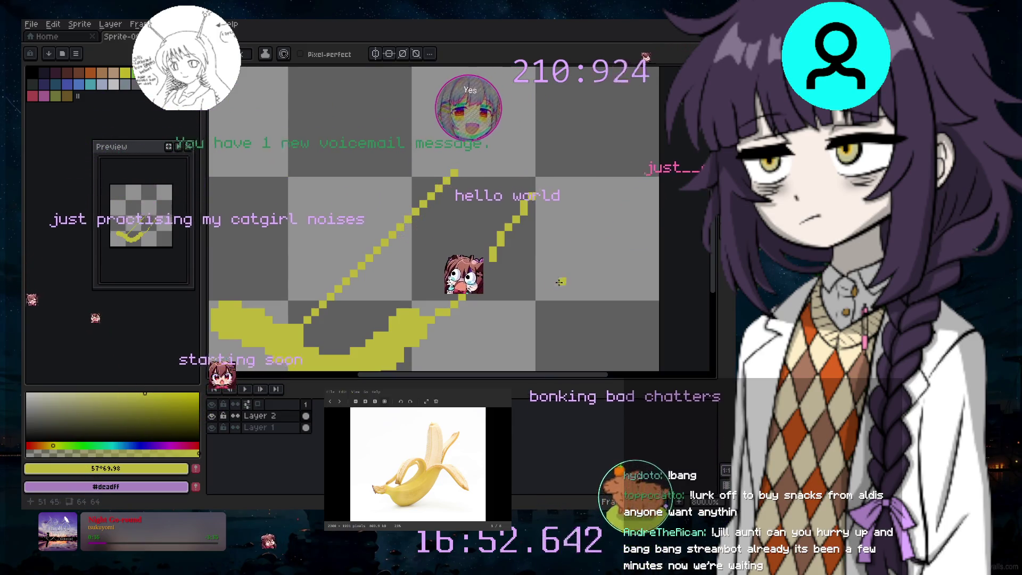
key("ctrl")
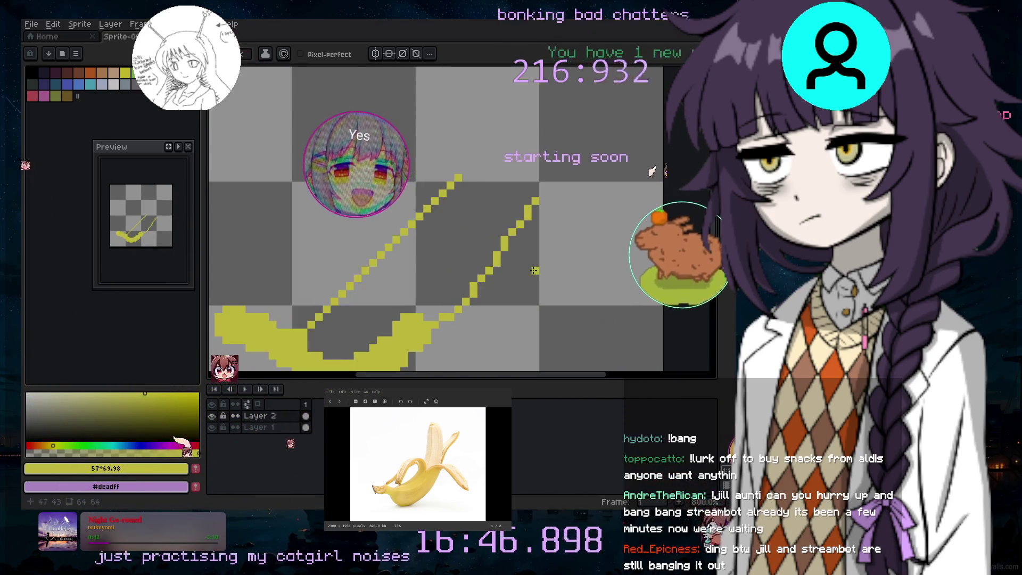
scroll(534, 270, "down", 1)
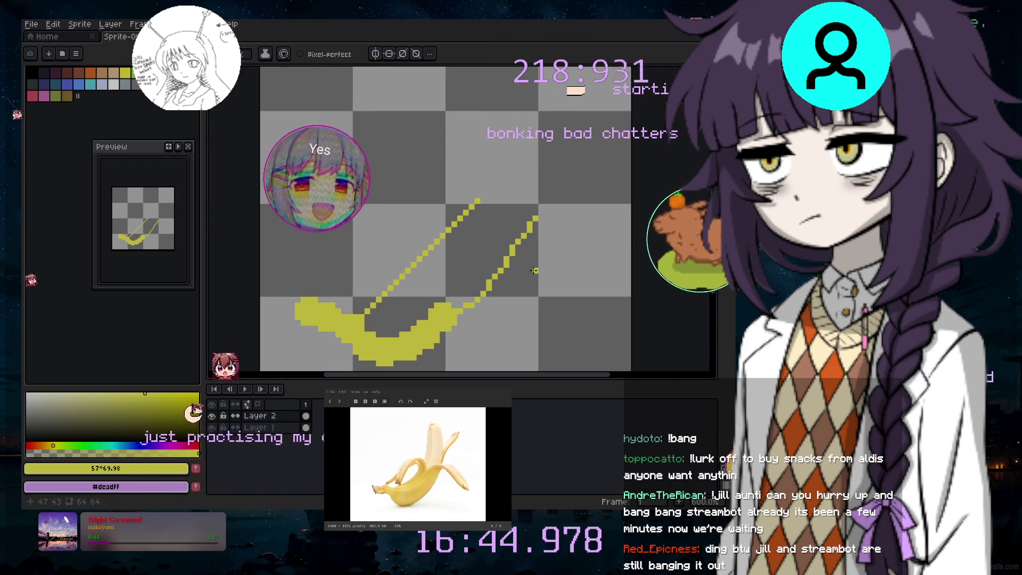
scroll(534, 270, "down", 2)
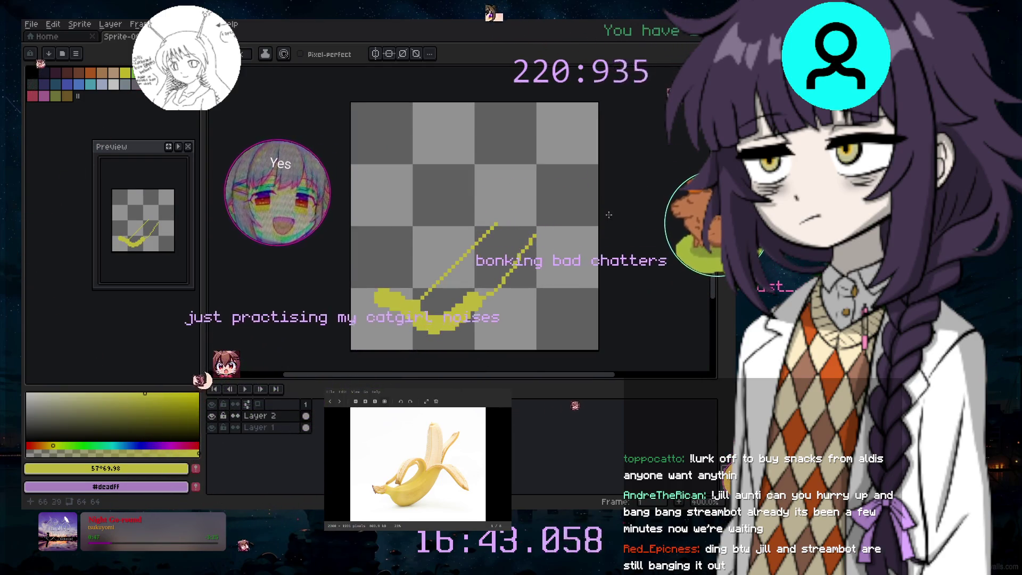
scroll(539, 236, "up", 2)
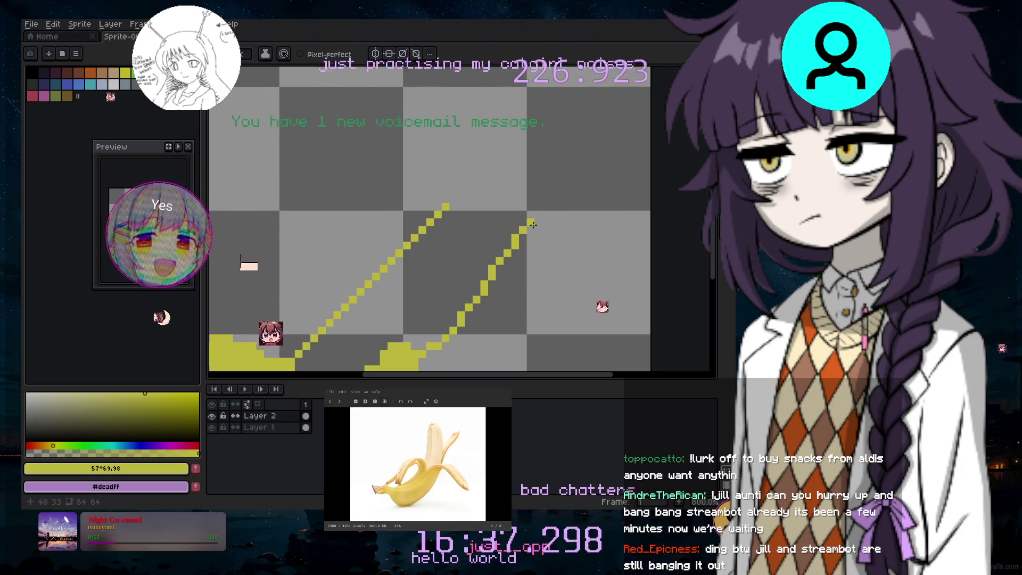
Add yellow pixels sloping down-right from the right-hand line's top to start the peeled flap
left_click(612, 320)
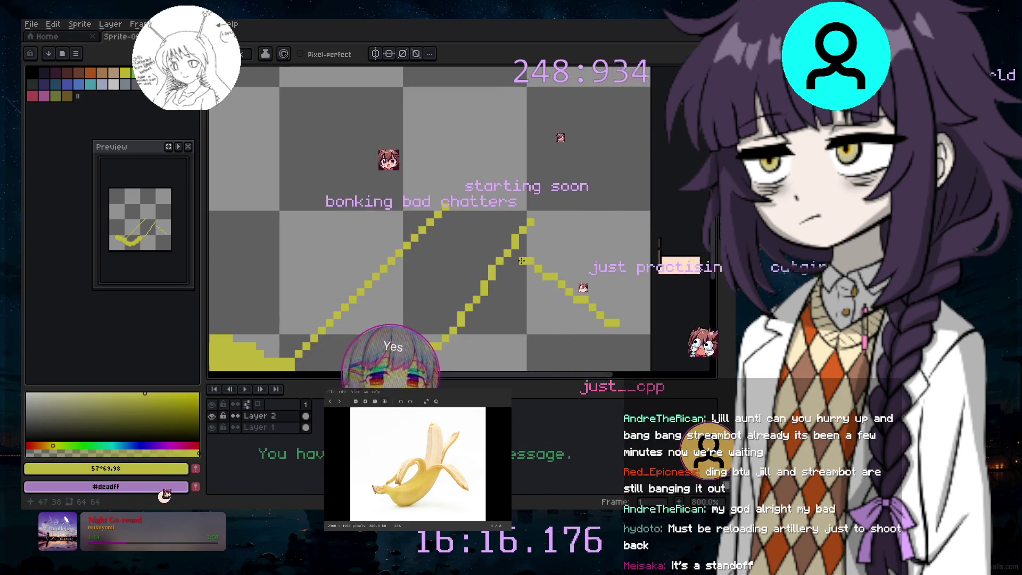
key("z")
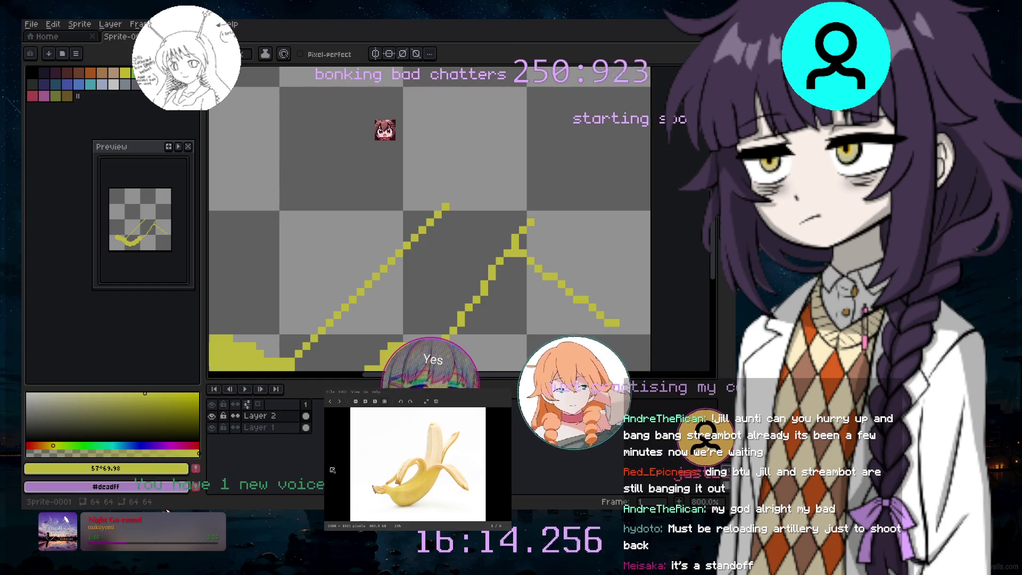
key("b")
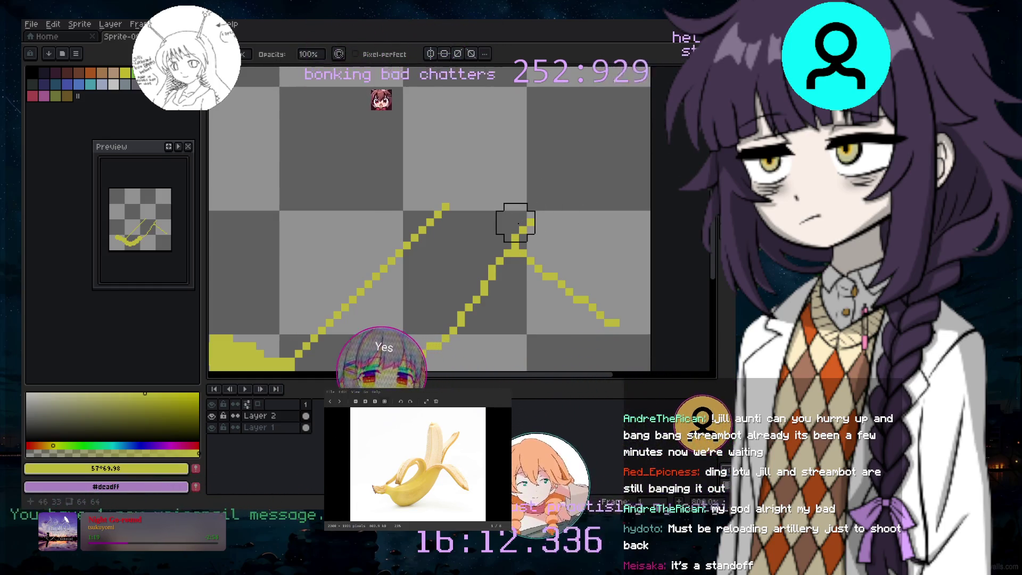
scroll(612, 259, "down", 2)
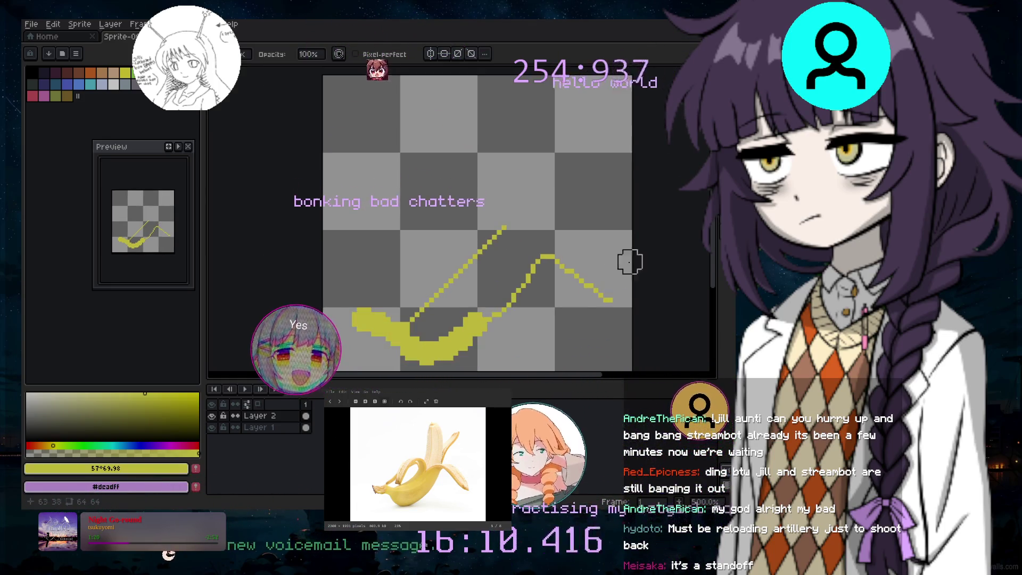
scroll(607, 261, "up", 1)
scroll(606, 261, "down", 1)
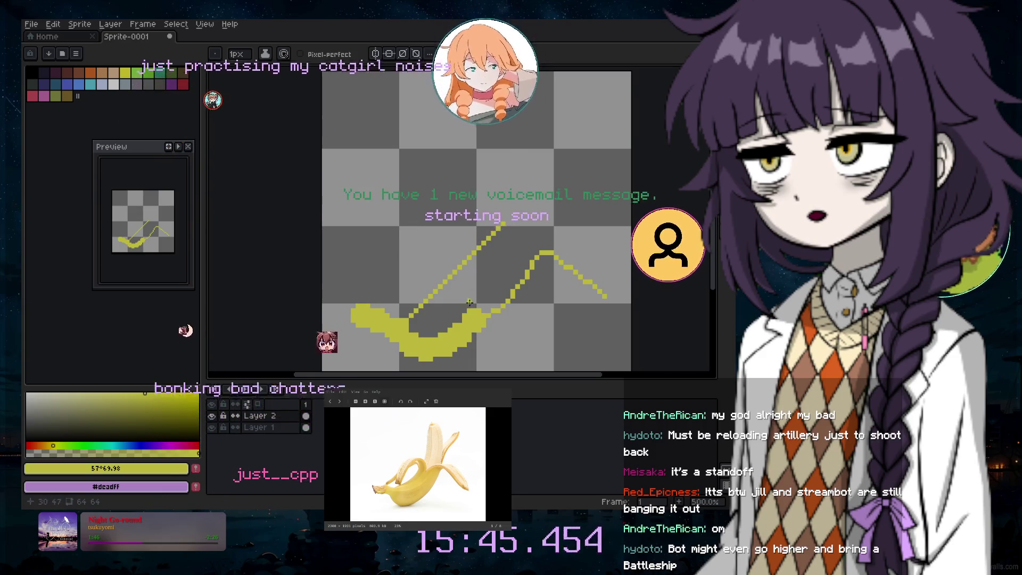
Dot yellow pixels above the left line and extend it upward into a short hooked stem
scroll(422, 269, "up", 2)
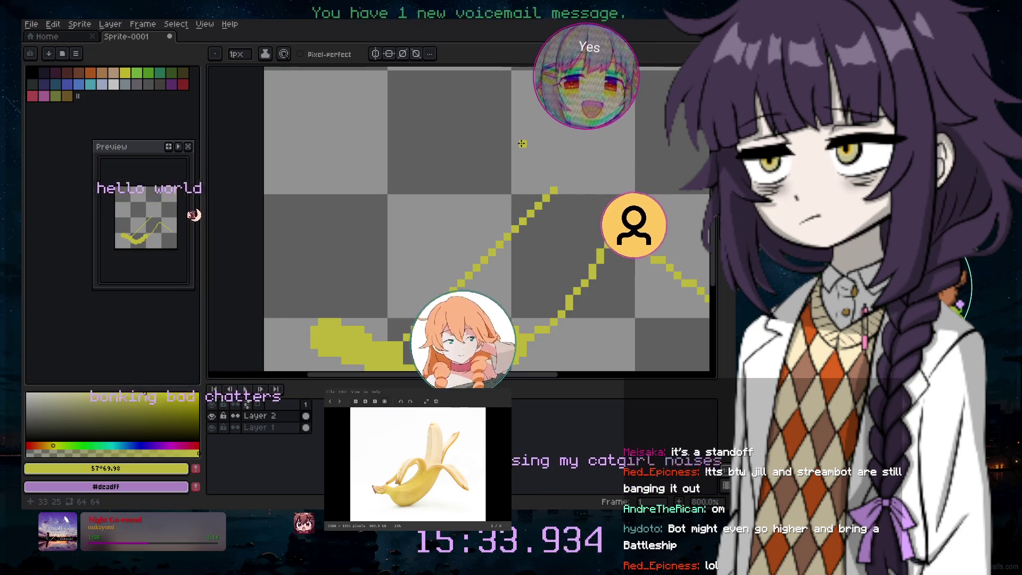
left_click(546, 143)
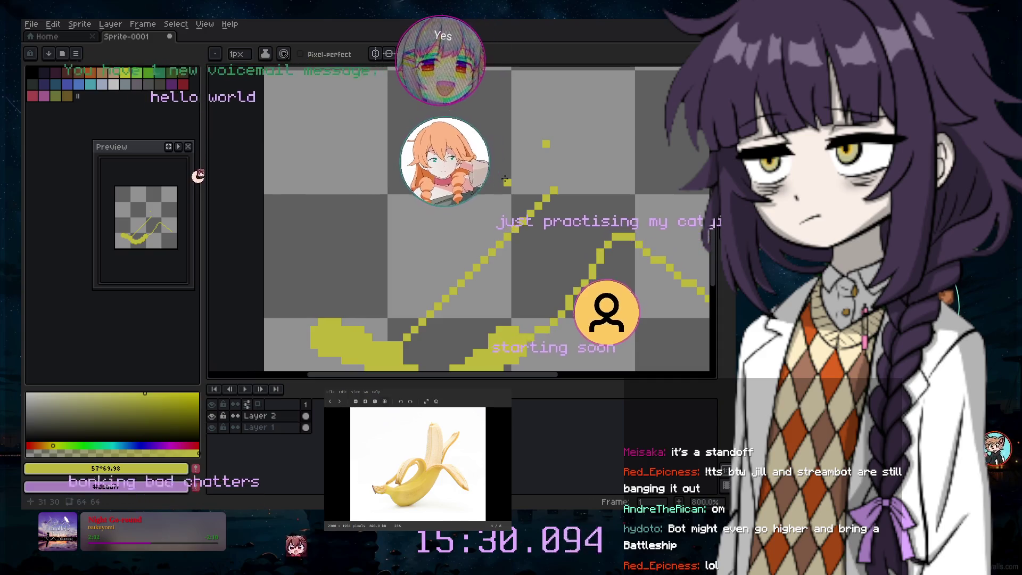
left_click(400, 306)
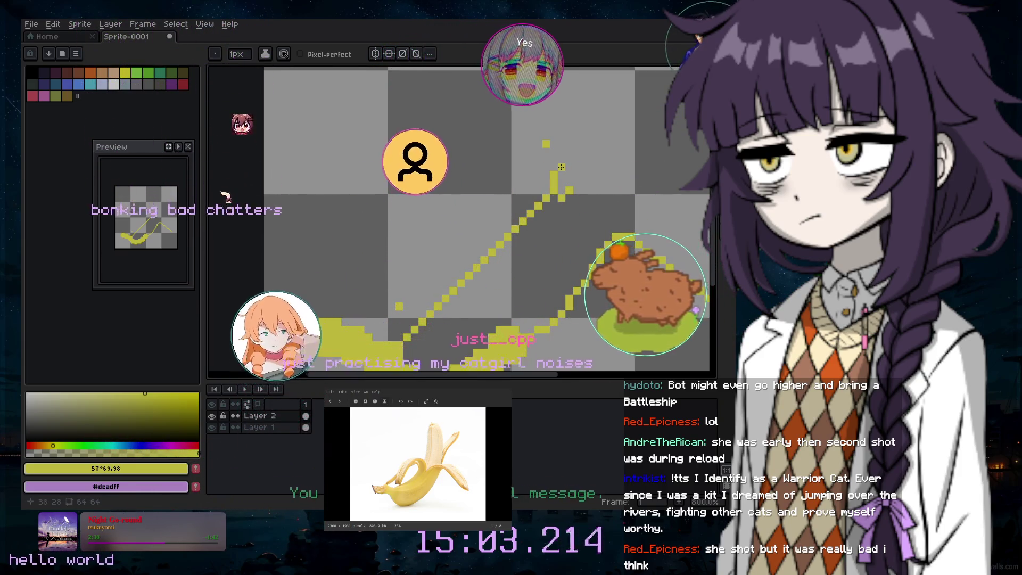
left_click_drag(553, 171, 544, 158)
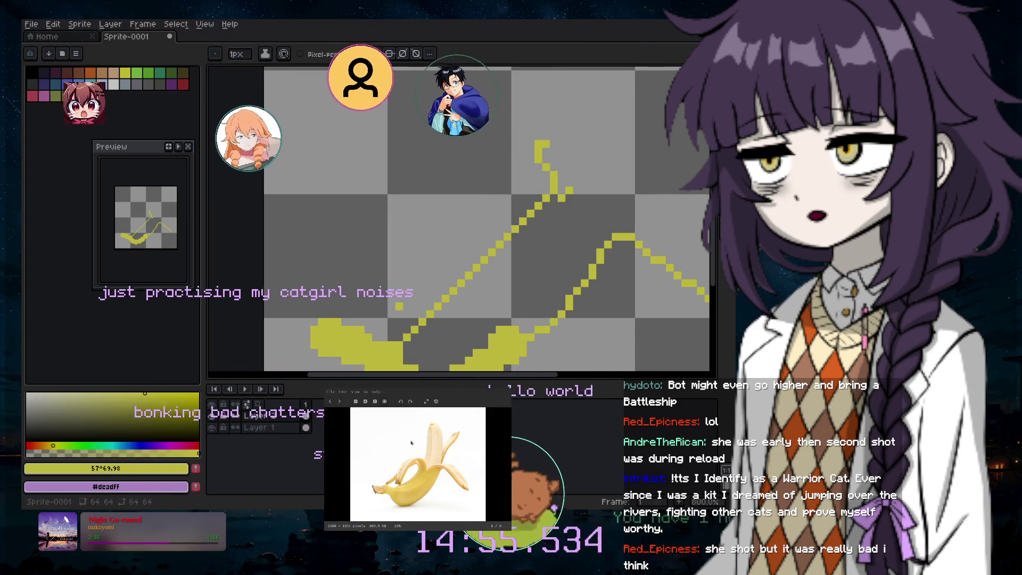
Draw short 1px yellow strokes right, down-right and horizontally to extend the outline's right side
key("e")
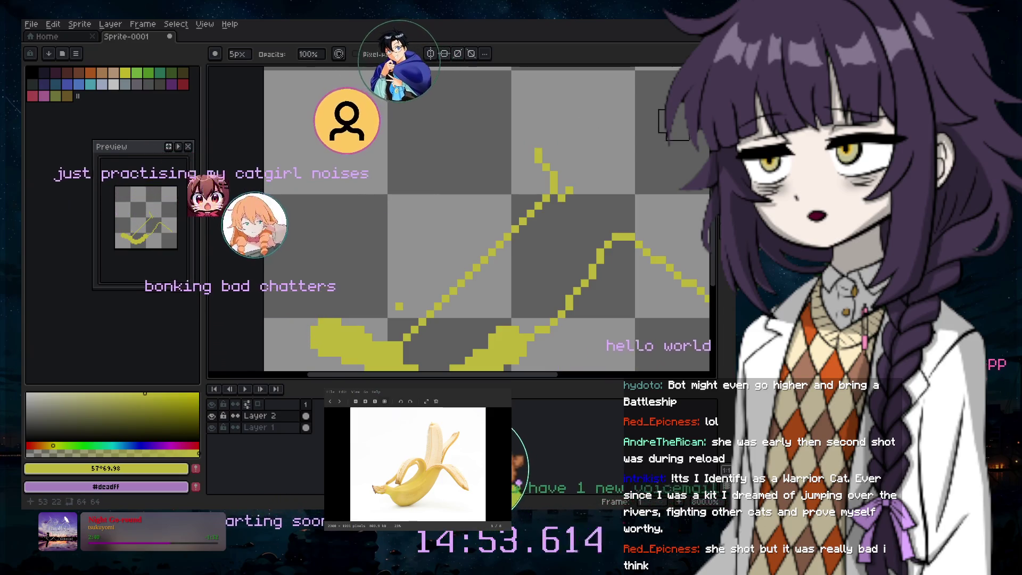
key("b")
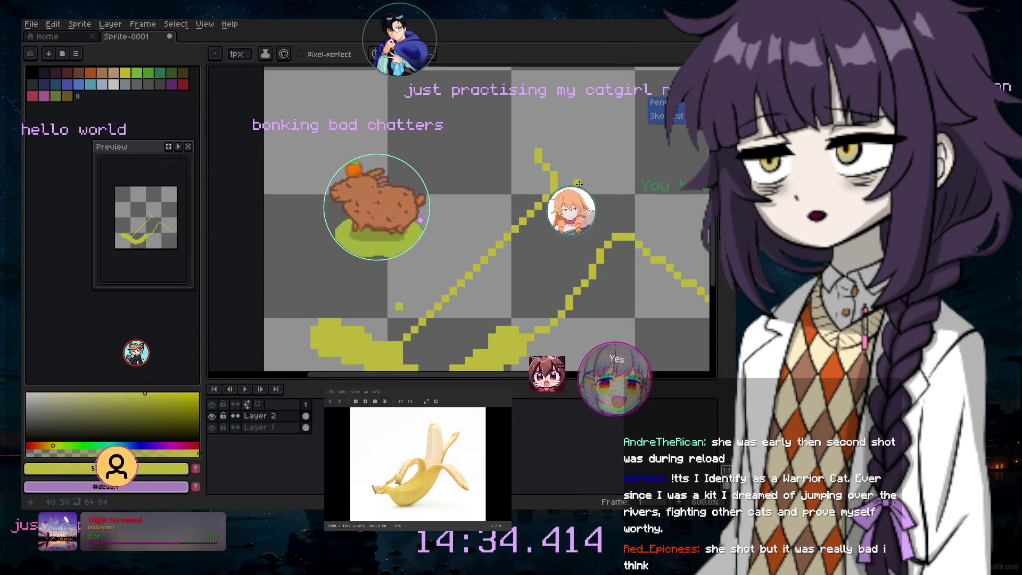
left_click_drag(578, 182, 604, 176)
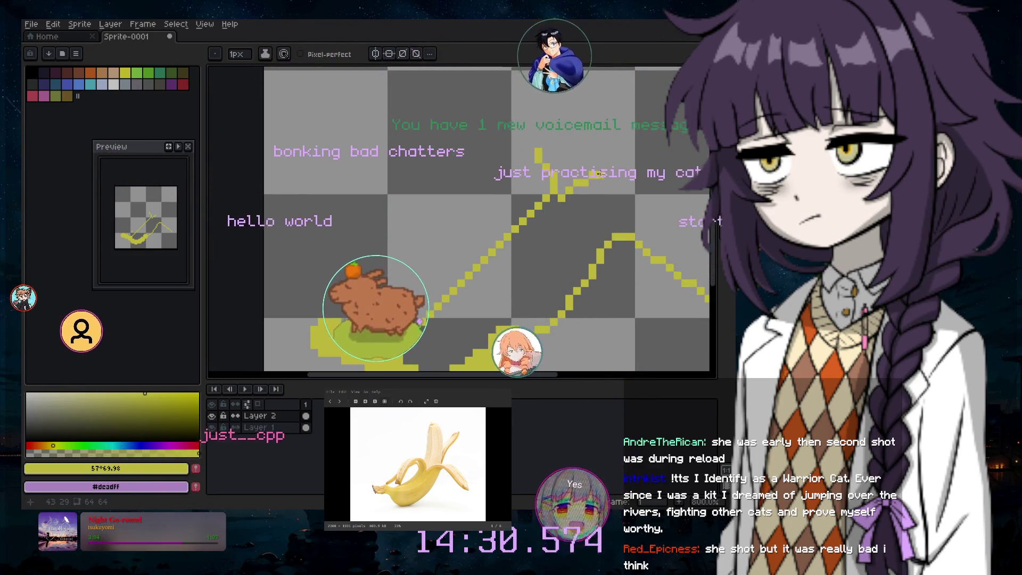
left_click_drag(605, 175, 620, 200)
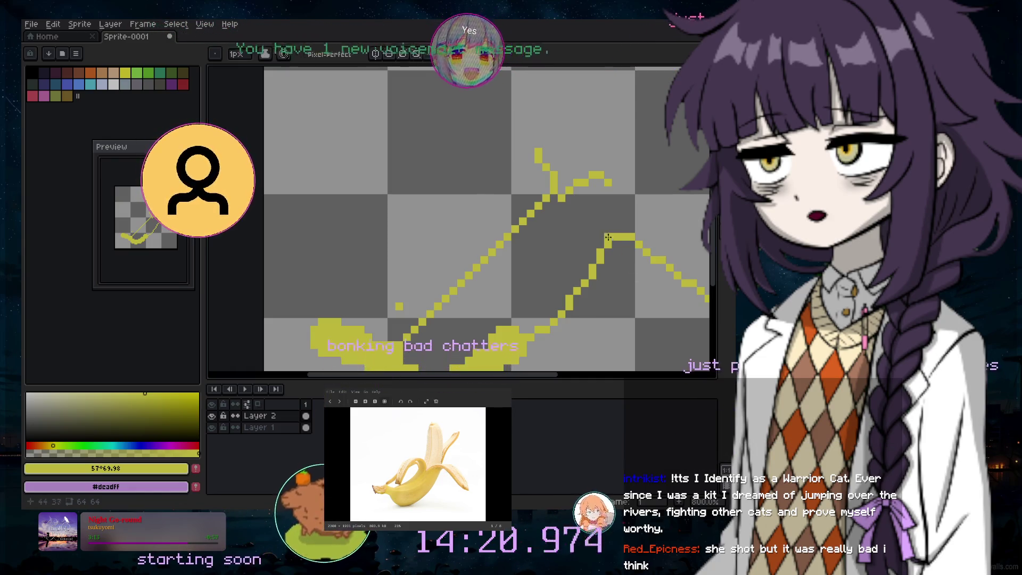
key("e")
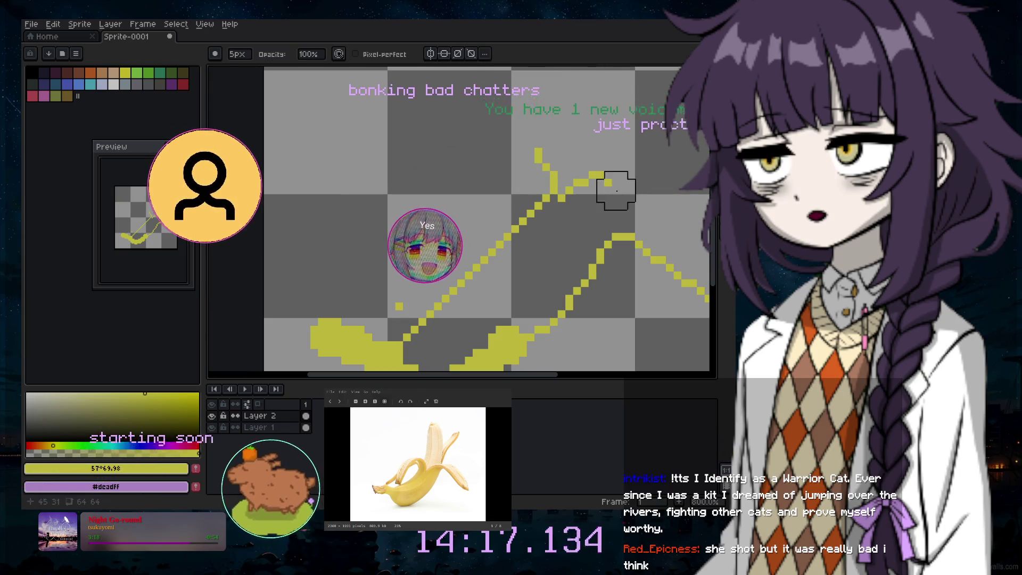
key("b")
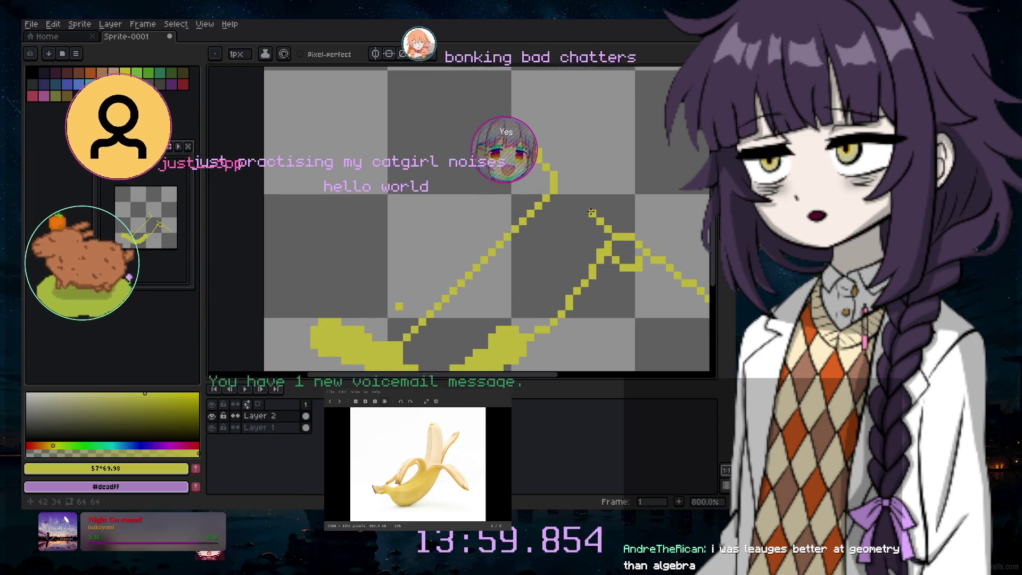
left_click_drag(577, 213, 573, 214)
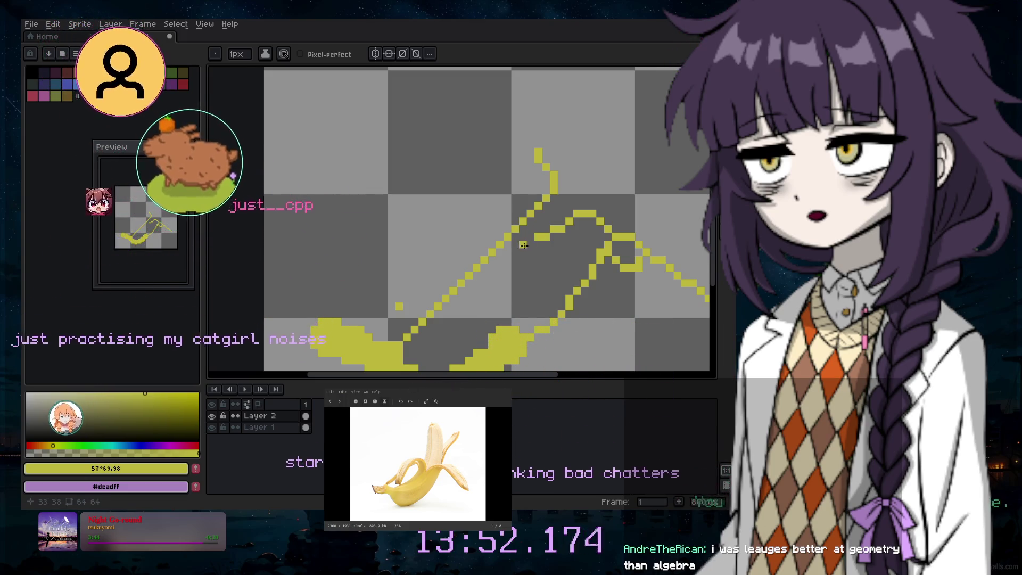
Undo the stray outline strokes and draw a thin yellow arch over the banana's upper left
key("ctrl+z")
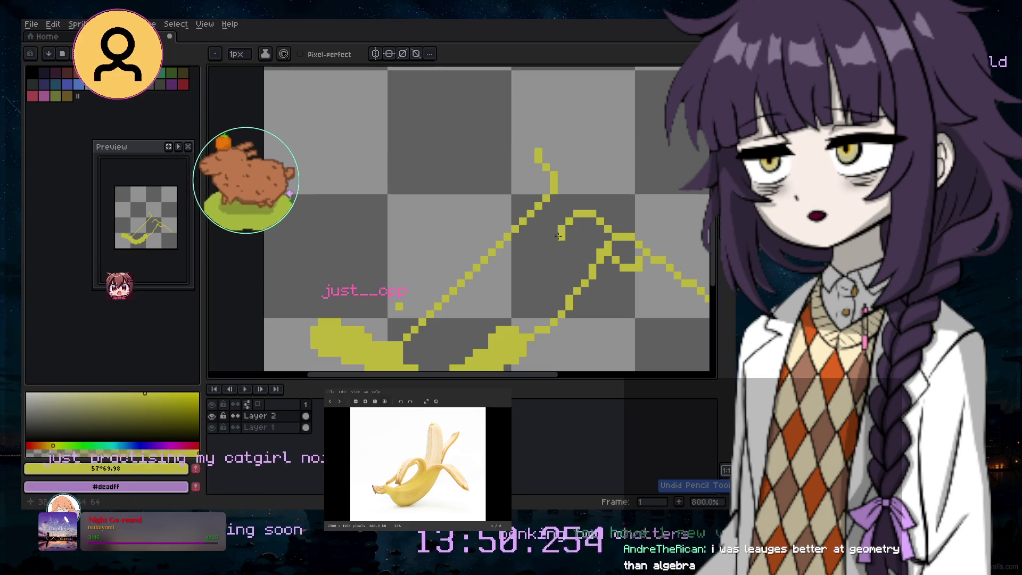
key("ctrl+z")
left_click(568, 206)
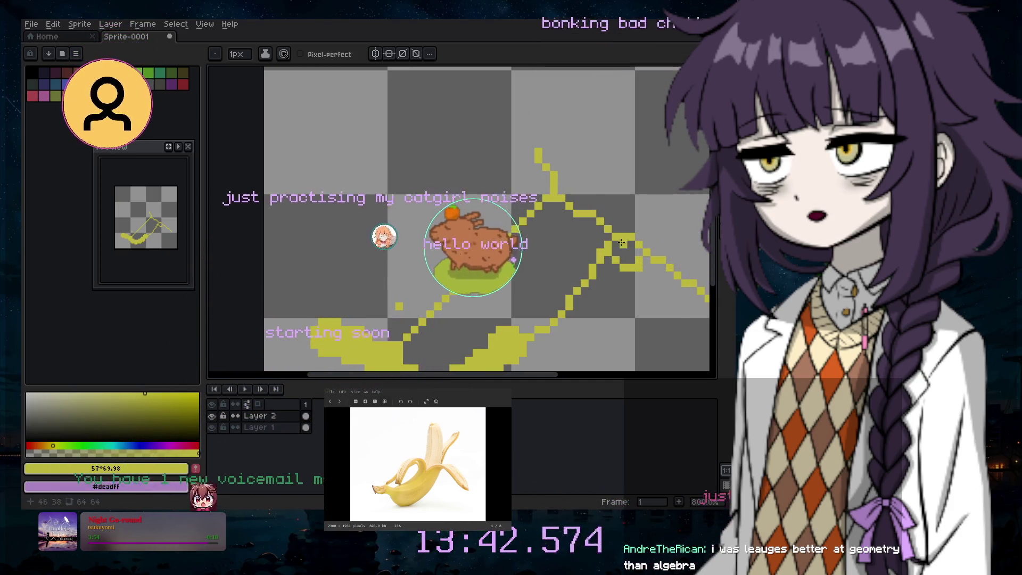
key("ctrl+z")
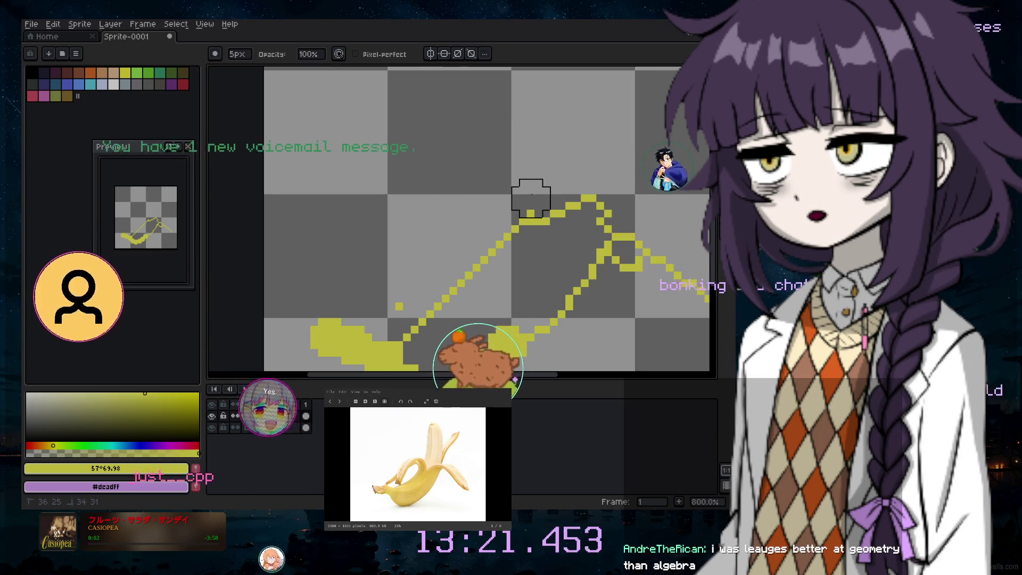
key("b")
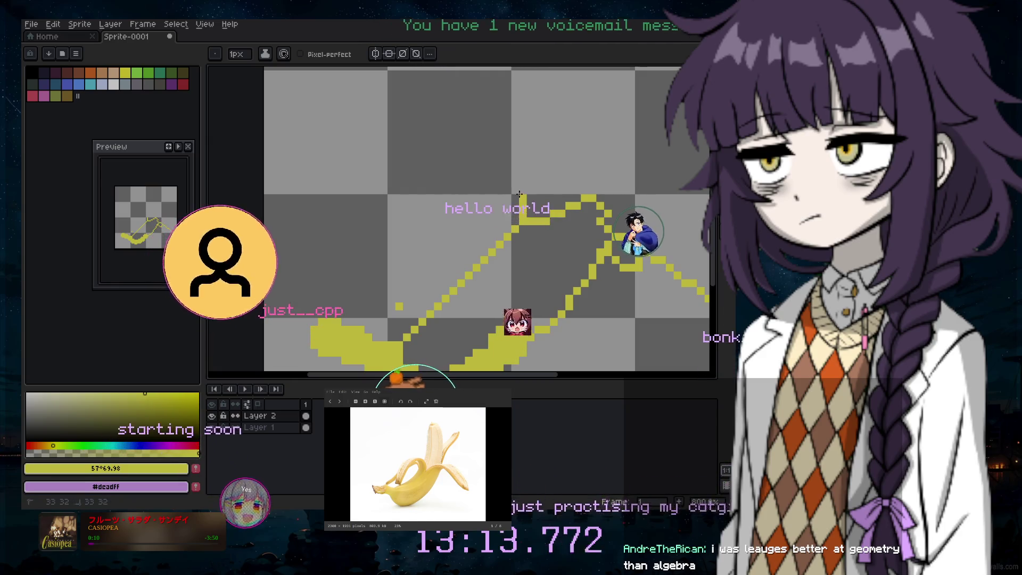
left_click_drag(519, 194, 500, 167)
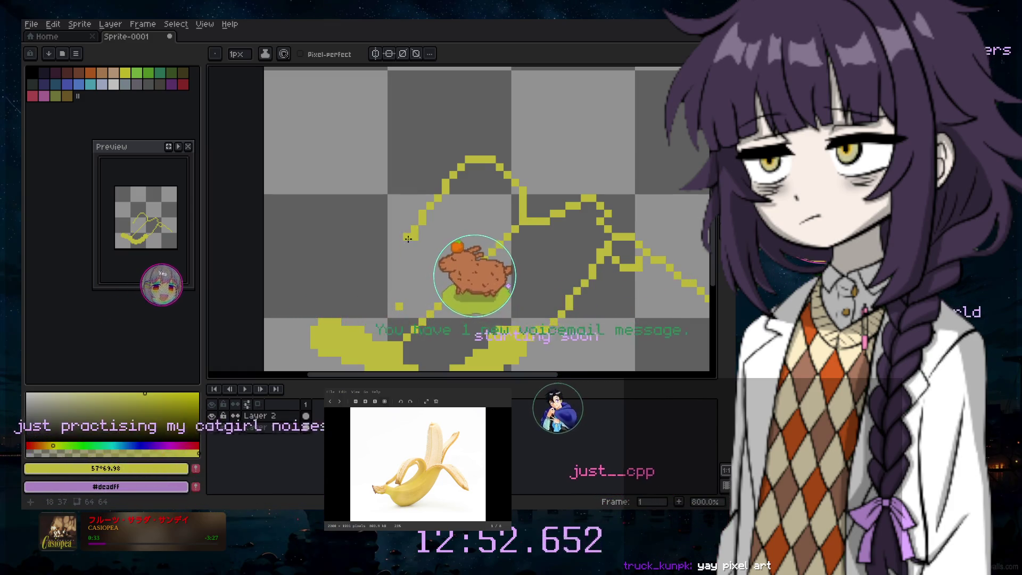
Undo the last stroke, then extend the outline's lower end down and to the left
key("ctrl+z")
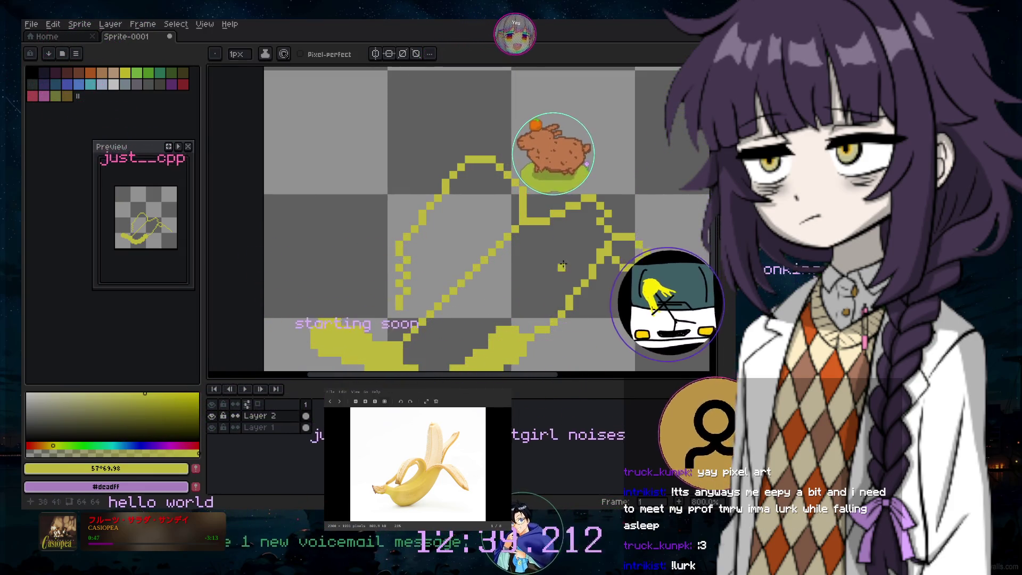
key("e")
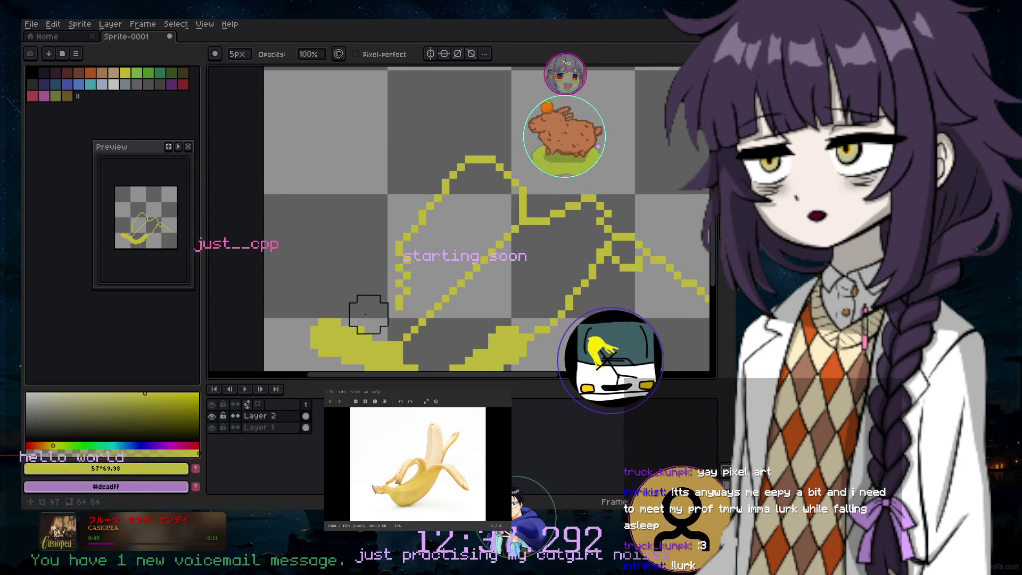
key("minus")
key("minus")
key("minus")
key("b")
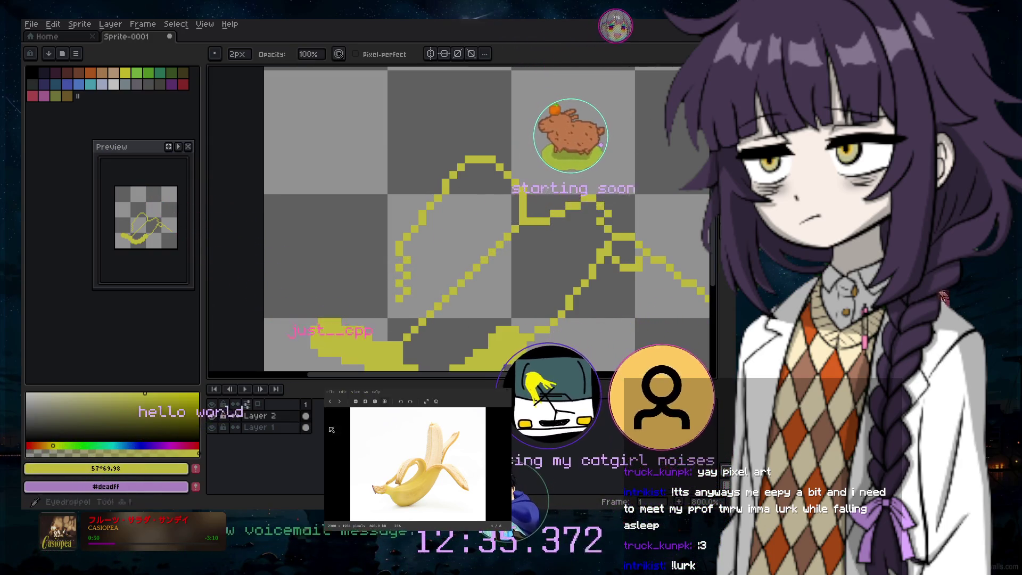
left_click_drag(397, 292, 383, 306)
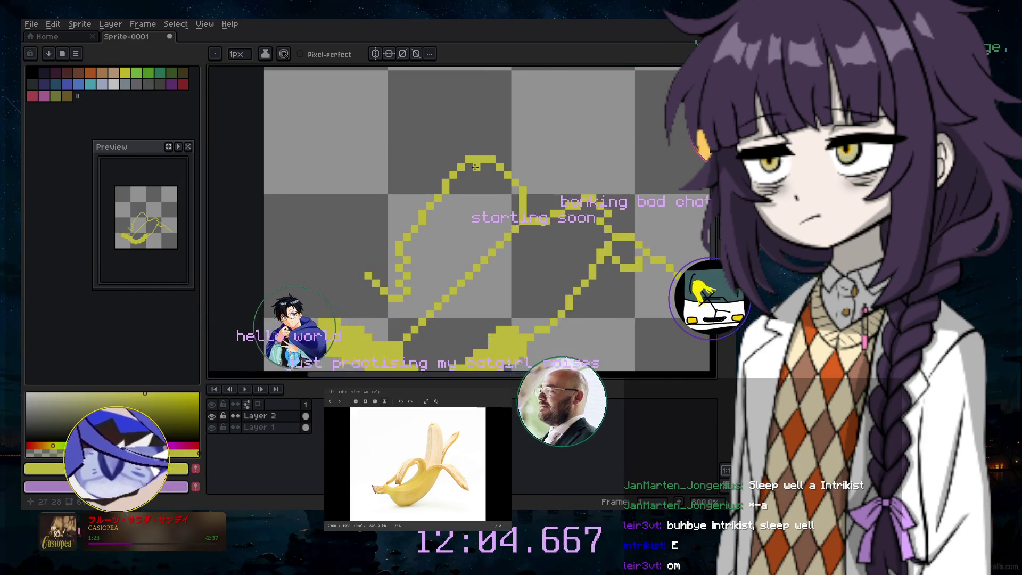
Add a short diagonal inside the arch and extend its vertical line downward, then zoom out
left_click_drag(475, 167, 484, 175)
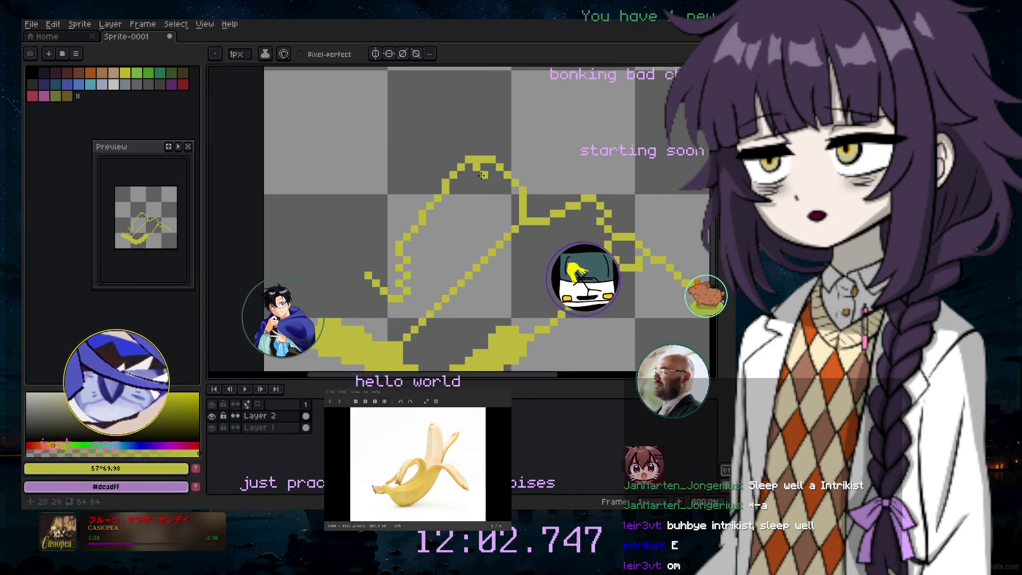
left_click(482, 182)
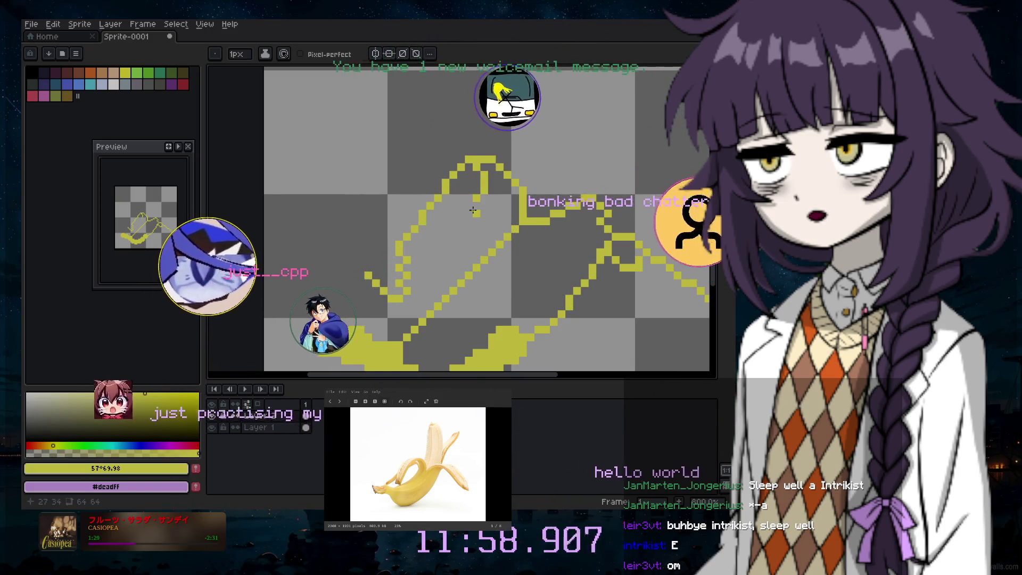
left_click_drag(475, 204, 465, 244)
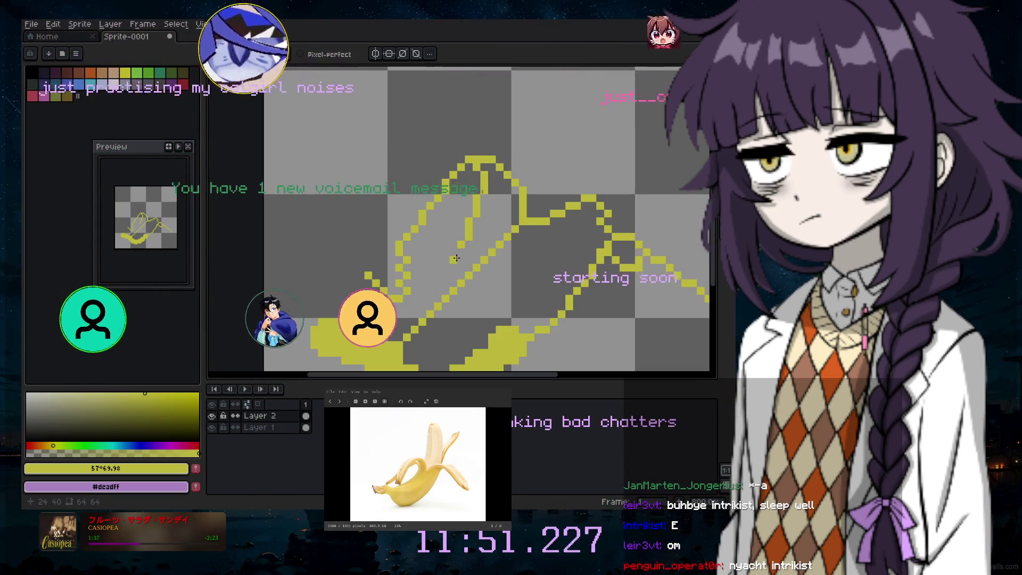
left_click(464, 254)
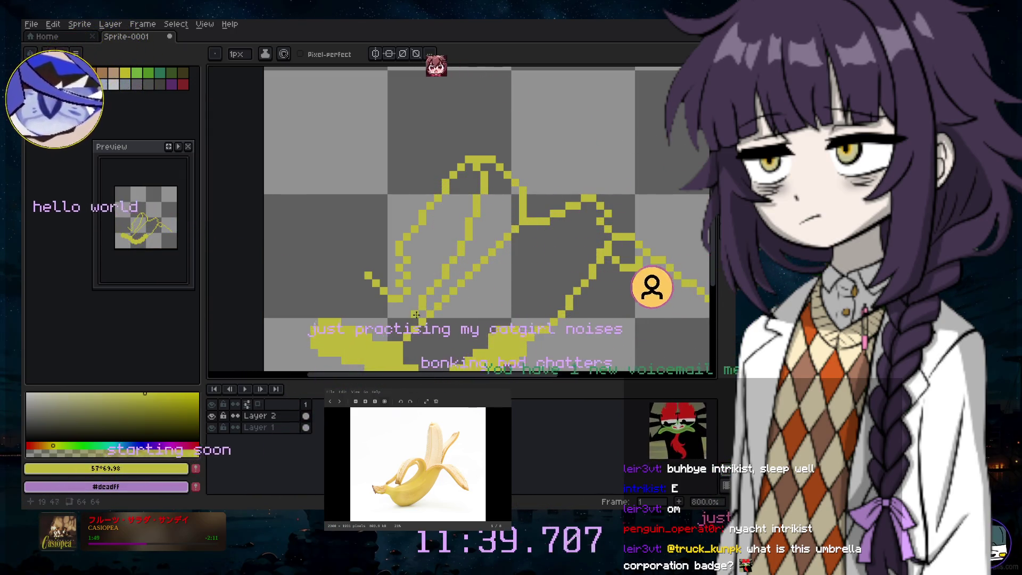
scroll(516, 334, "down", 2)
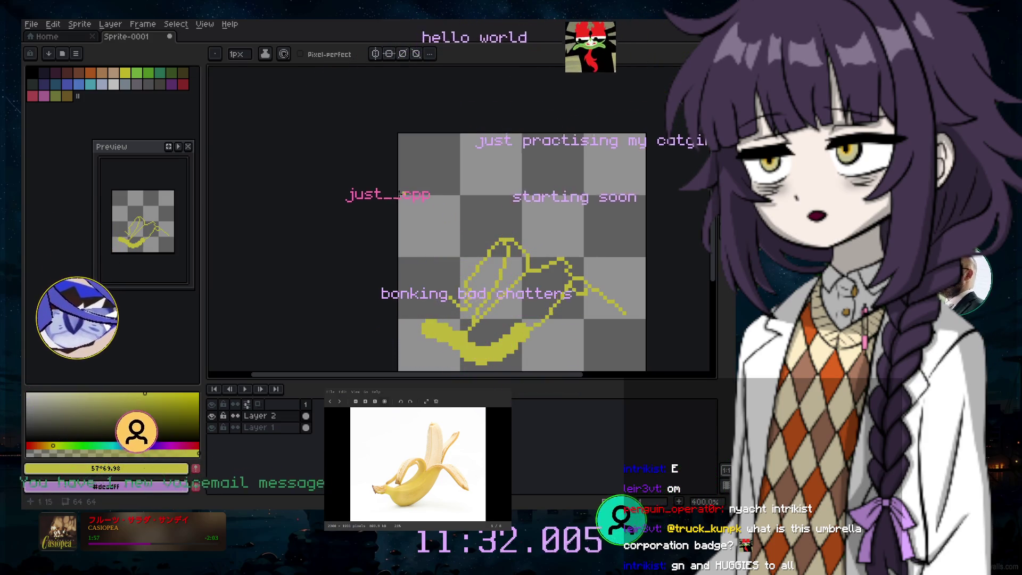
Create Layer 3, enlarge the brush to 11px, and move Layer 3 beneath Layer 2
left_click(139, 24)
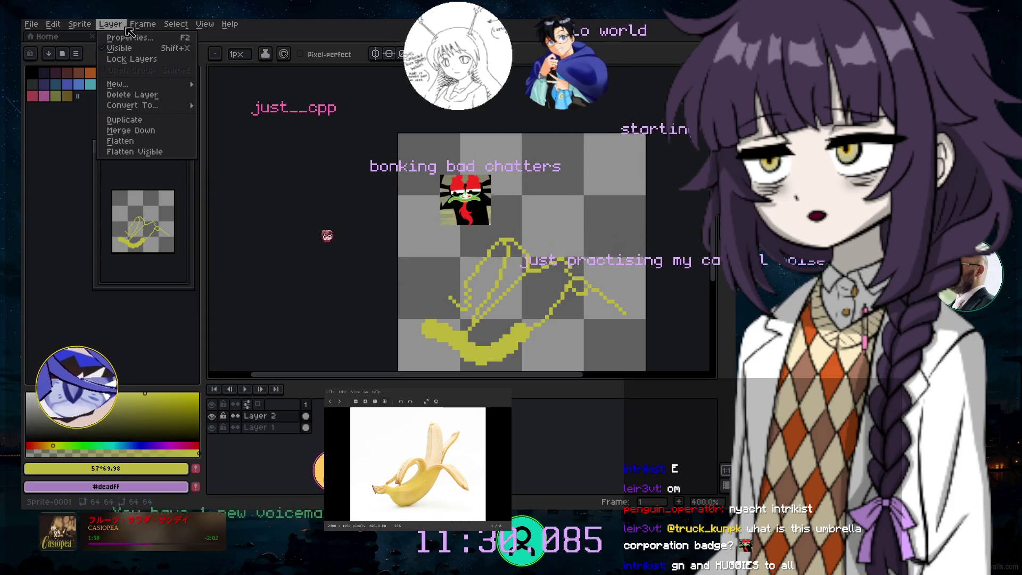
mouse_move(155, 85)
left_click(224, 84)
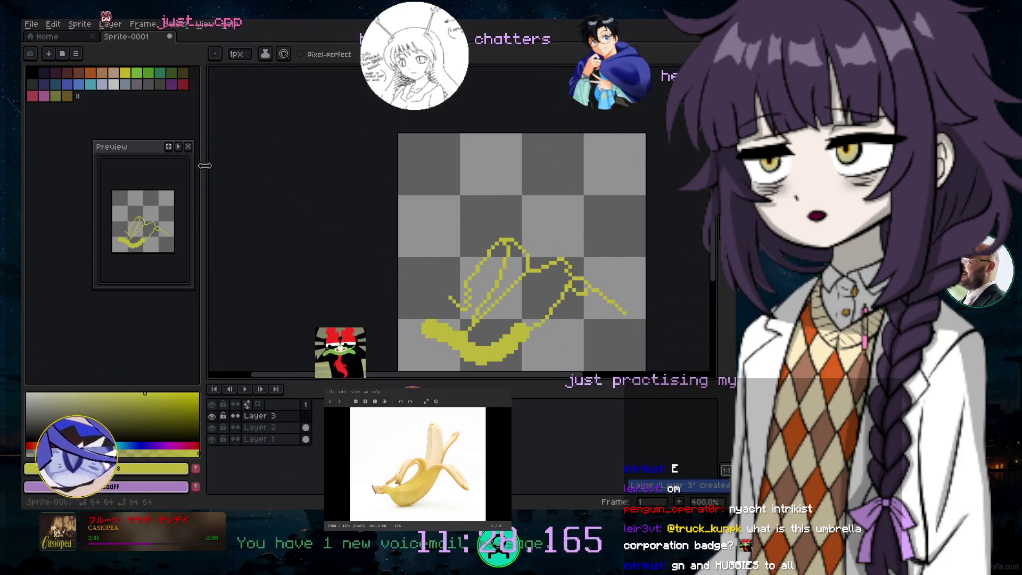
key("plus")
key("plus")
key("plus")
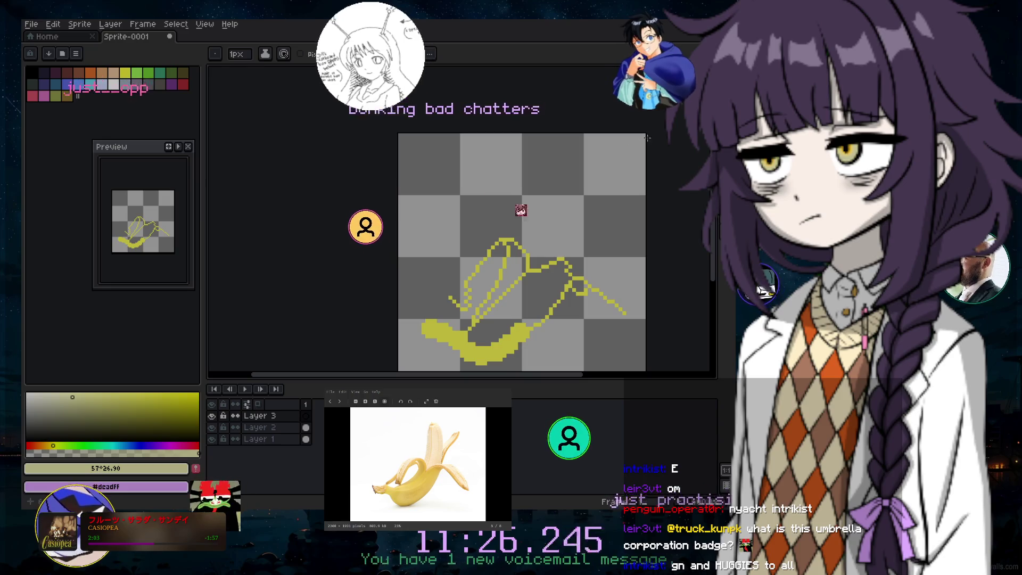
key("plus")
key("plus")
key("plus")
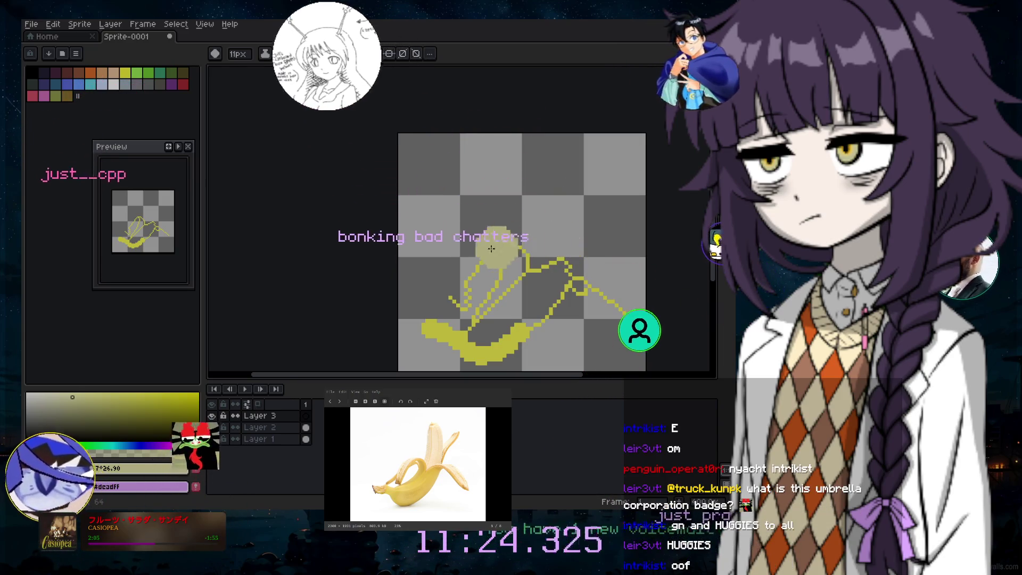
left_click(256, 419)
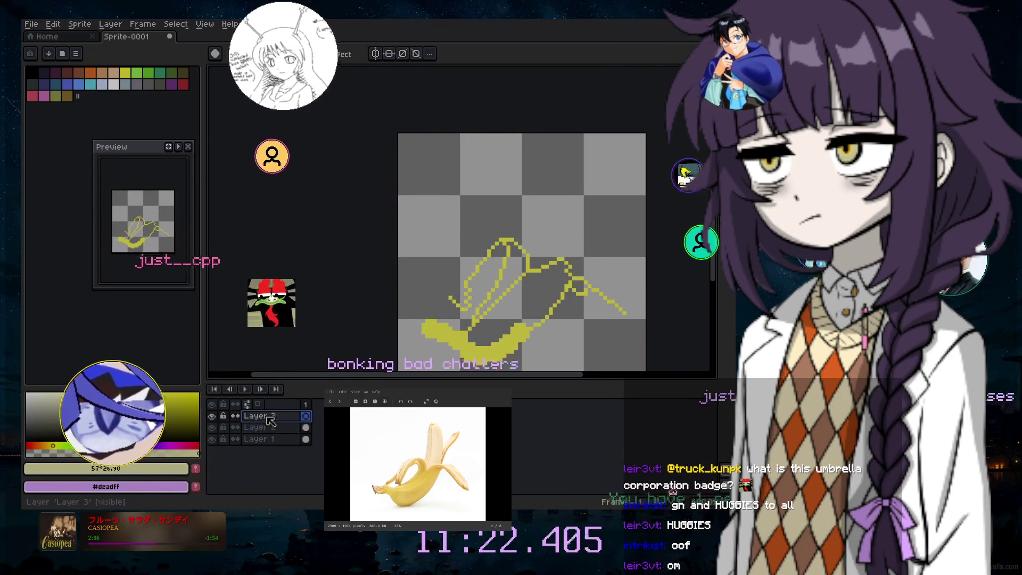
left_click_drag(269, 425, 269, 428)
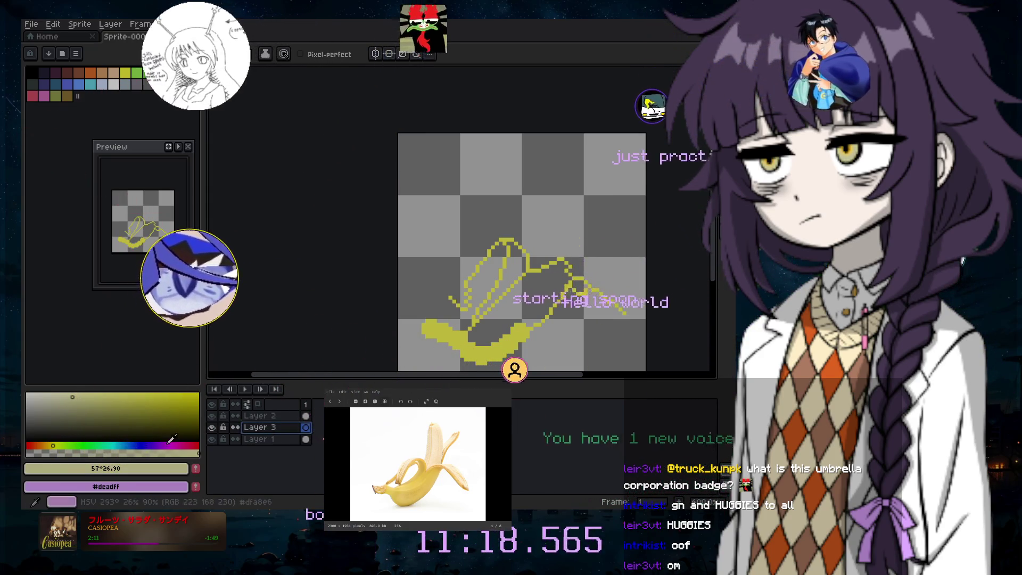
Pick a paler yellow and paint a broad blob for the banana's upright flesh on Layer 3
left_click(80, 396)
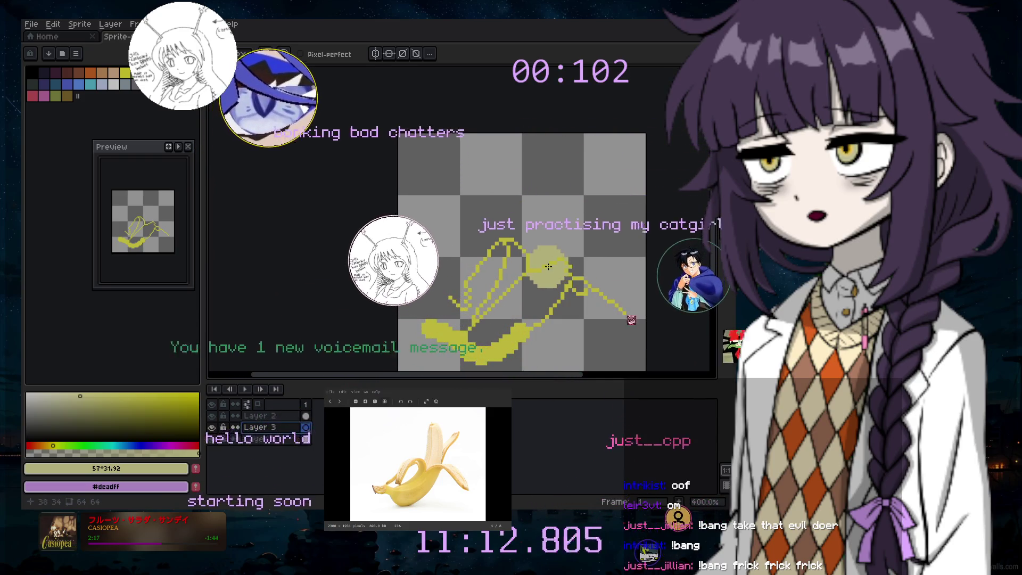
left_click(66, 396)
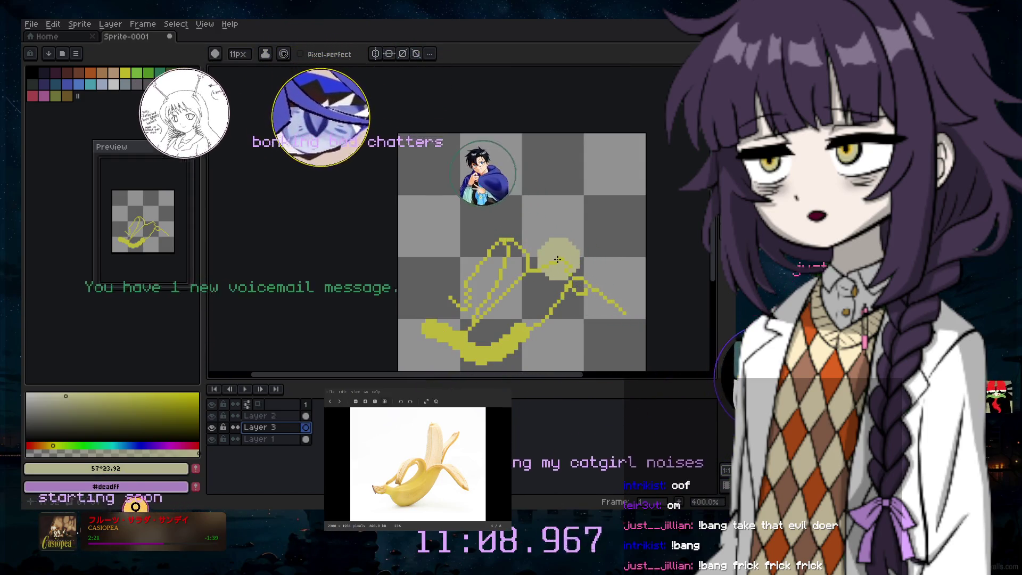
scroll(552, 266, "up", 2)
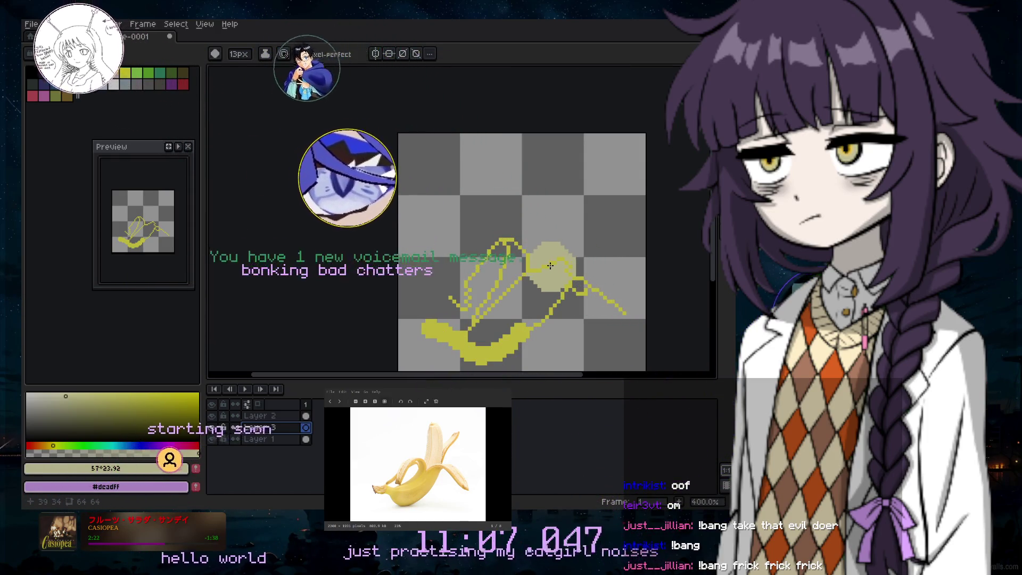
left_click_drag(552, 266, 555, 215)
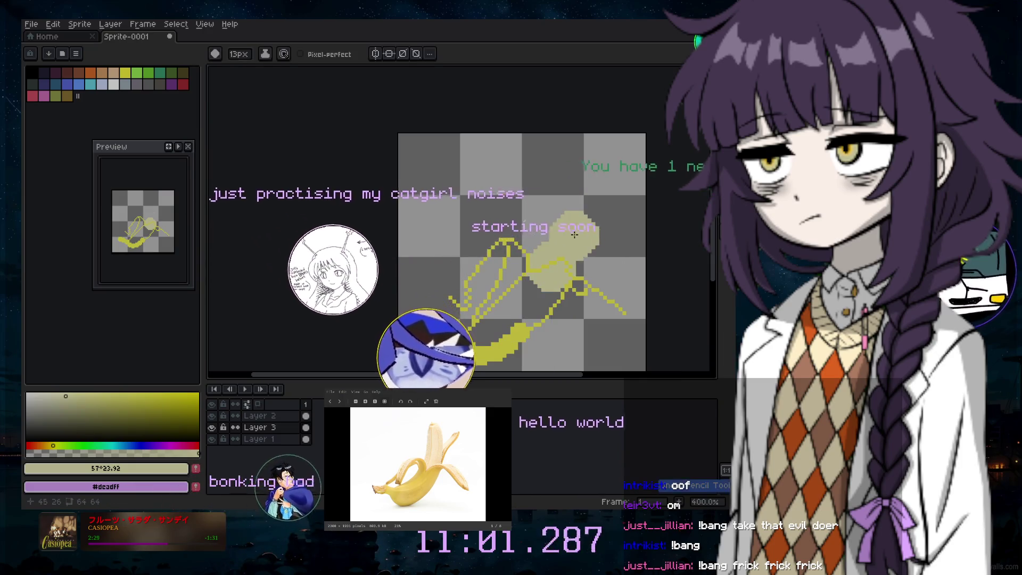
key("b")
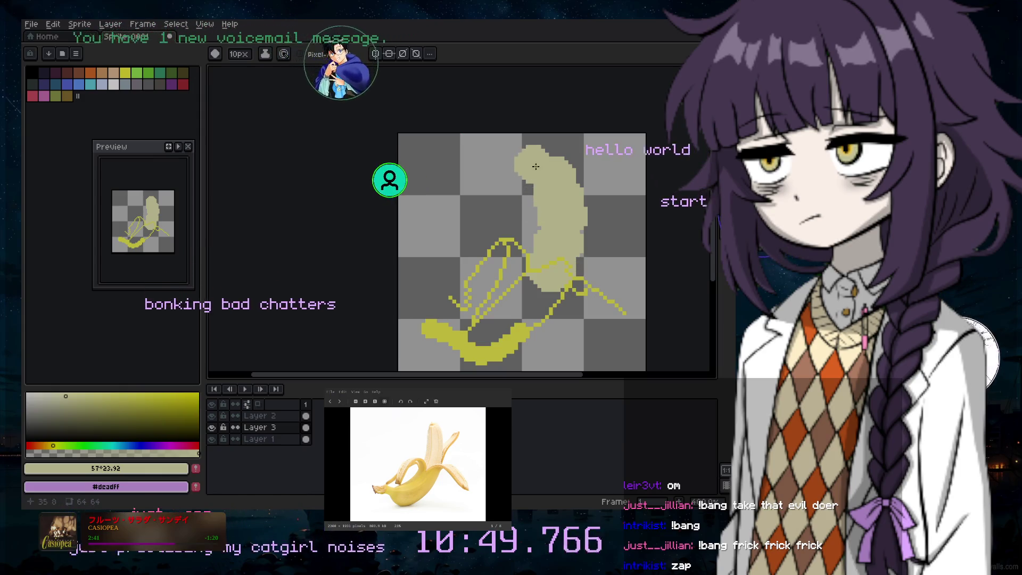
scroll(563, 249, "down", 2)
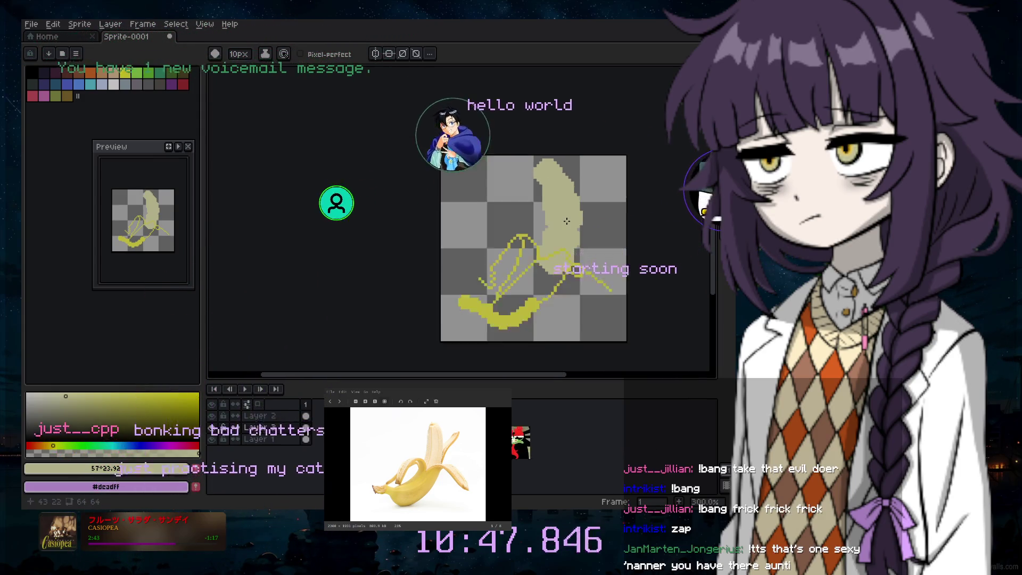
scroll(613, 245, "up", 3)
Paint khaki pixels along the left edge of the banana flesh
key("b")
scroll(571, 252, "up", 2)
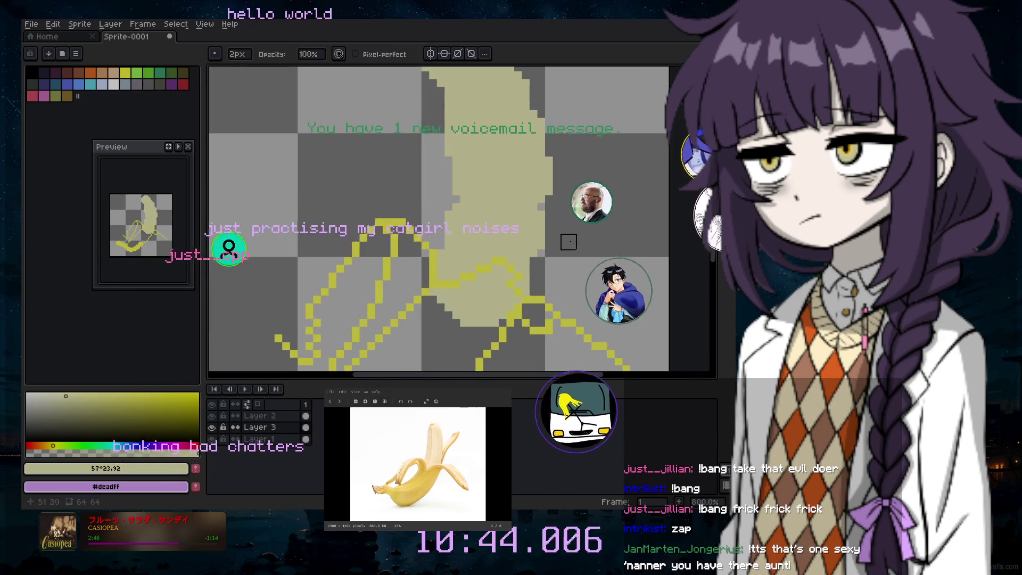
left_click_drag(545, 218, 539, 240)
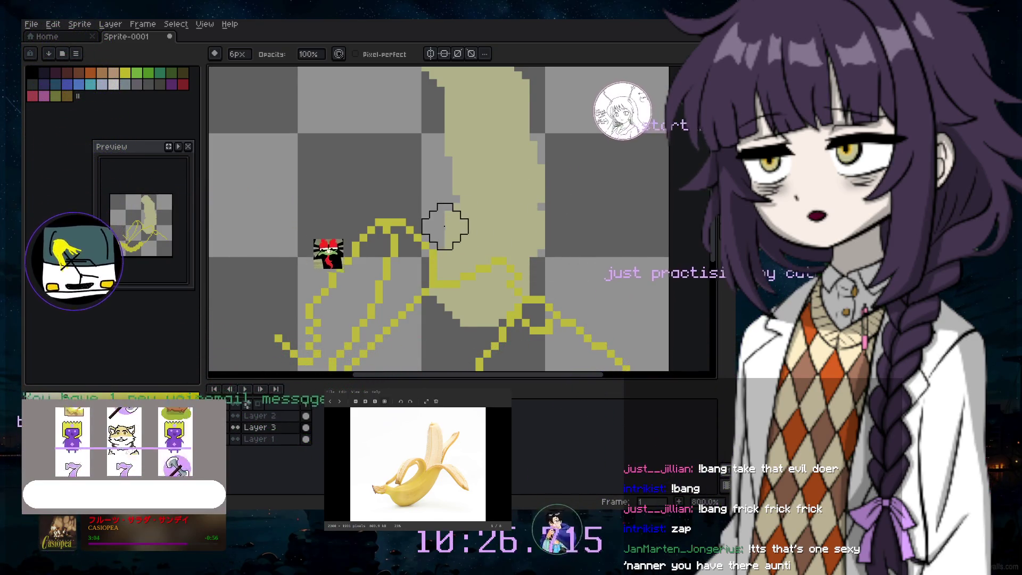
scroll(477, 307, "up", 3)
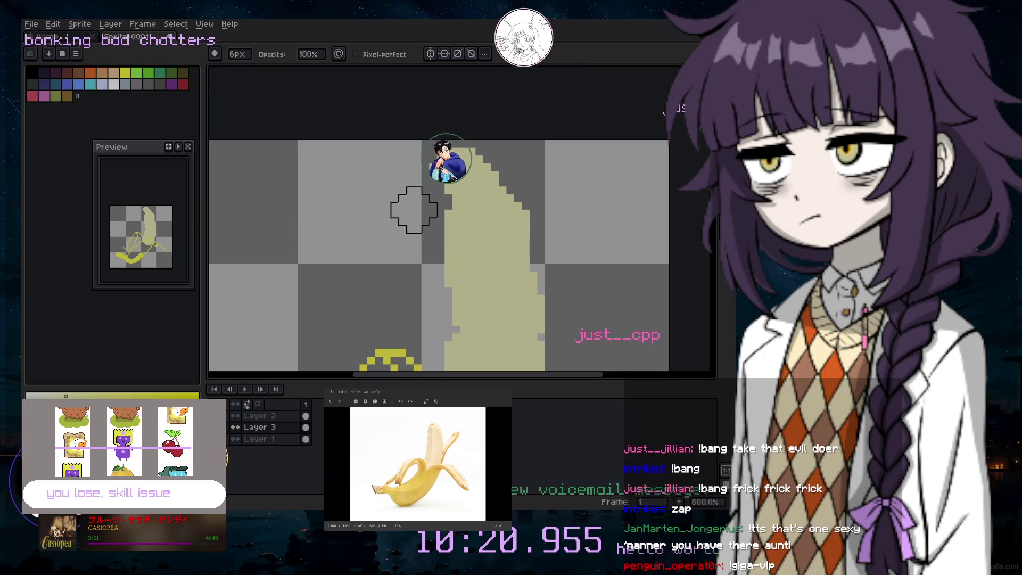
Undo a stray eraser stroke at the banana's edge
key("b")
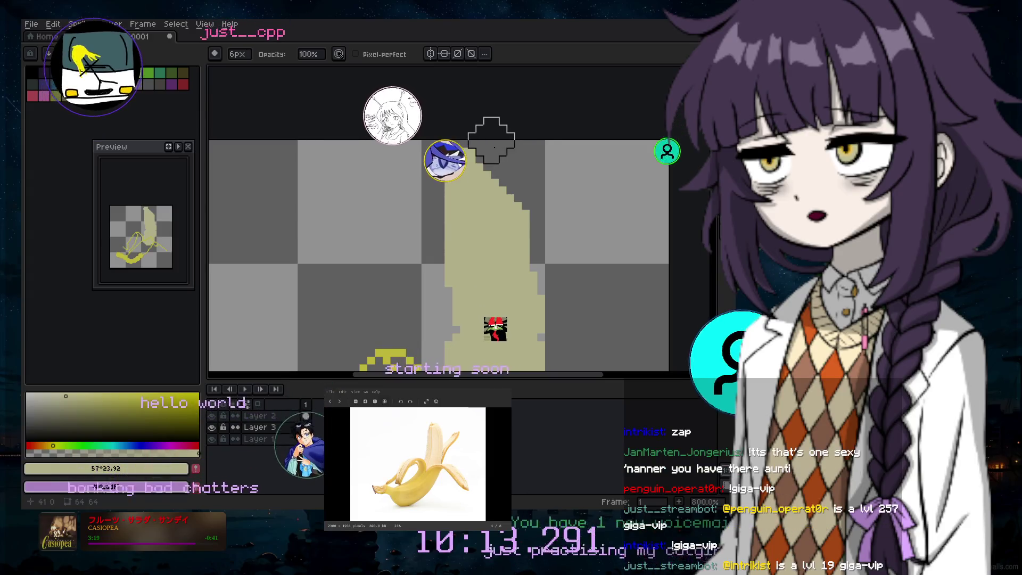
scroll(577, 210, "down", 2)
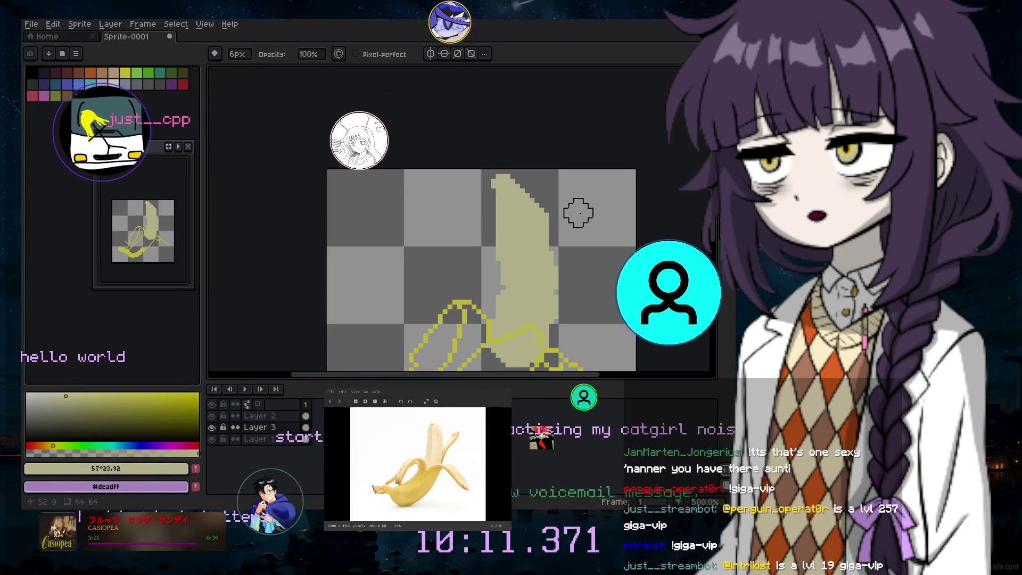
key("ctrl+z")
key("m")
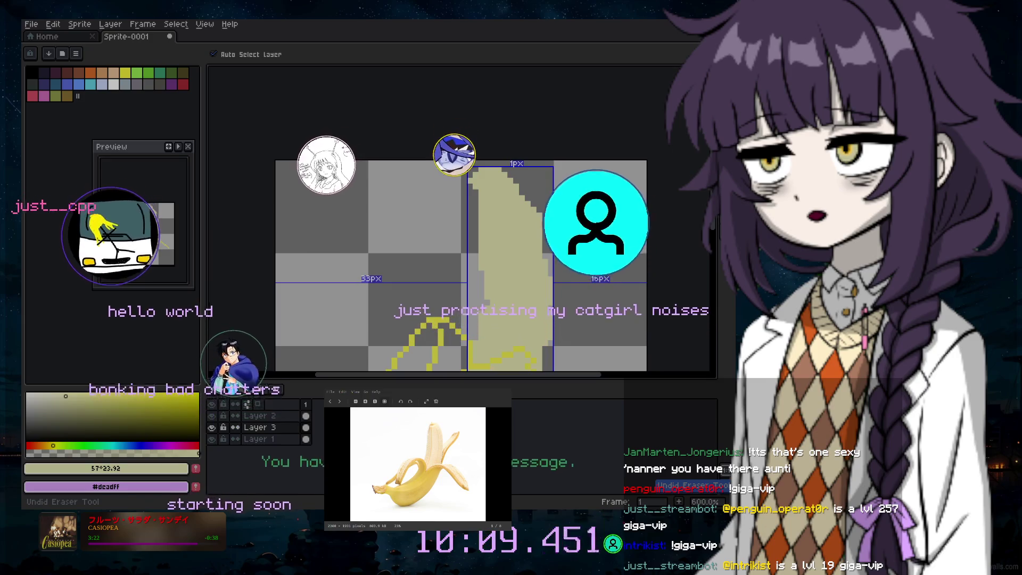
key("b")
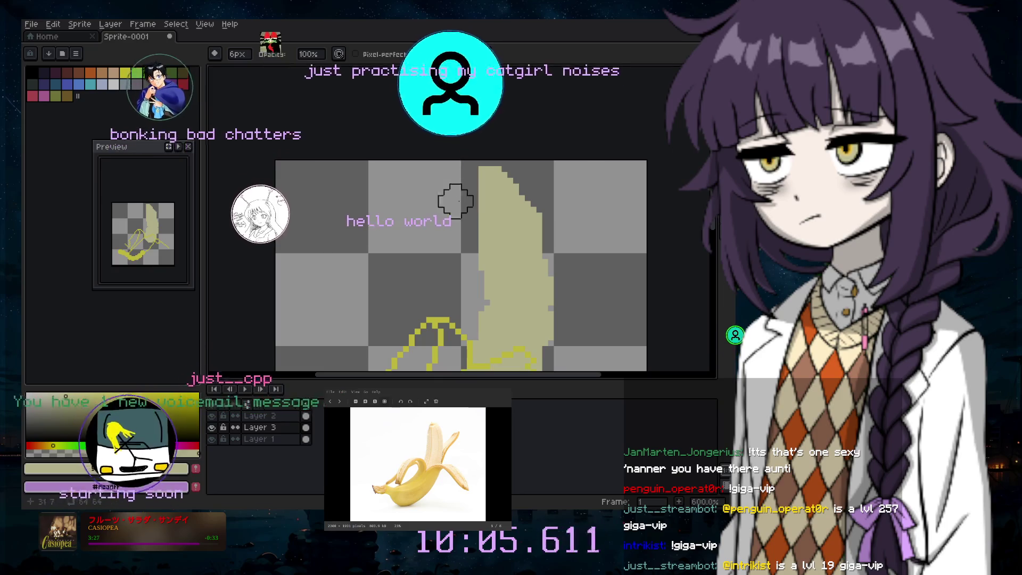
scroll(585, 245, "down", 3)
scroll(592, 266, "up", 3)
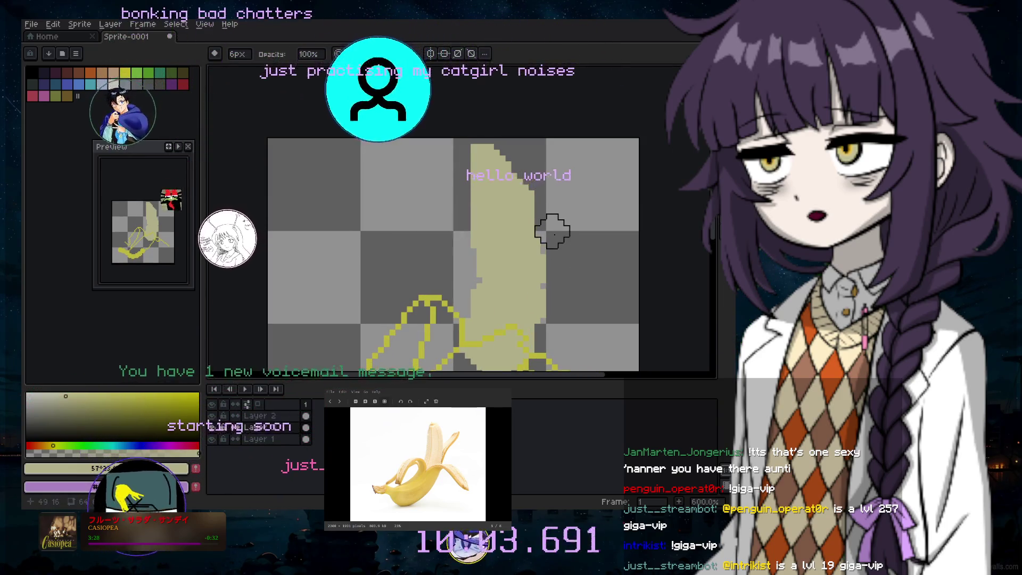
scroll(452, 245, "down", 3)
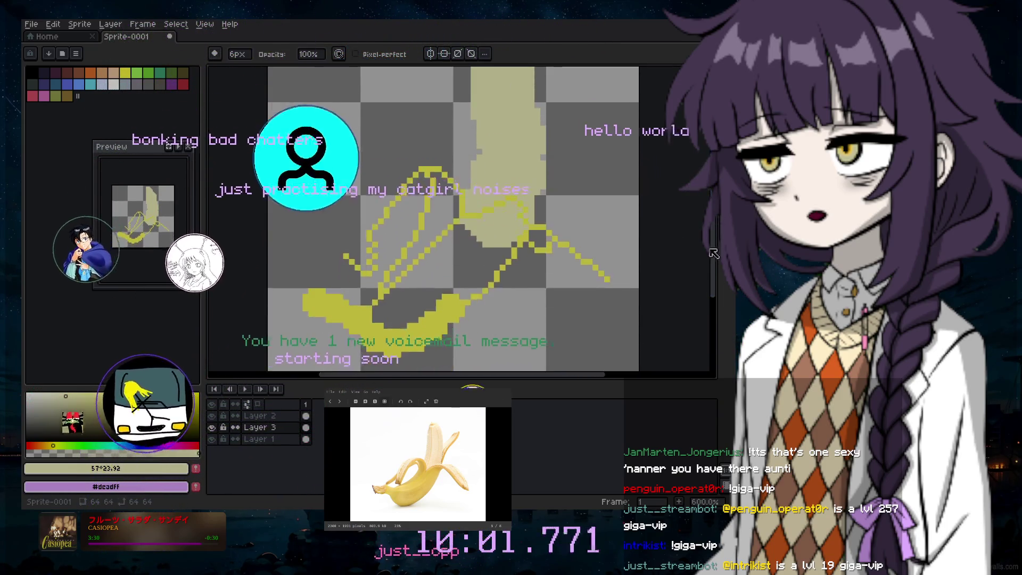
key("i")
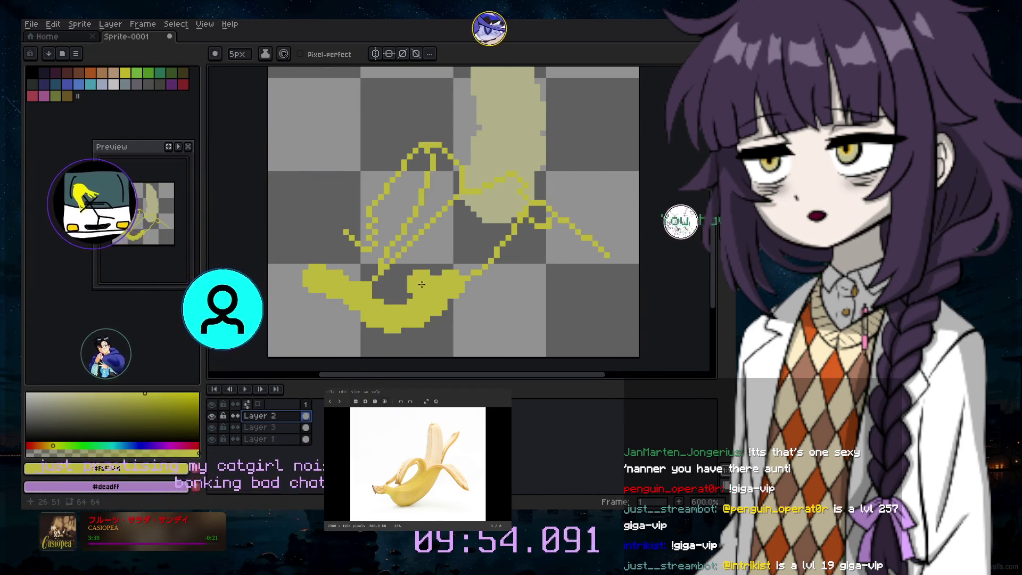
Fill the banana peel solid bright yellow #faf24d, then pick a pale yellow colour
scroll(423, 312, "up", 3)
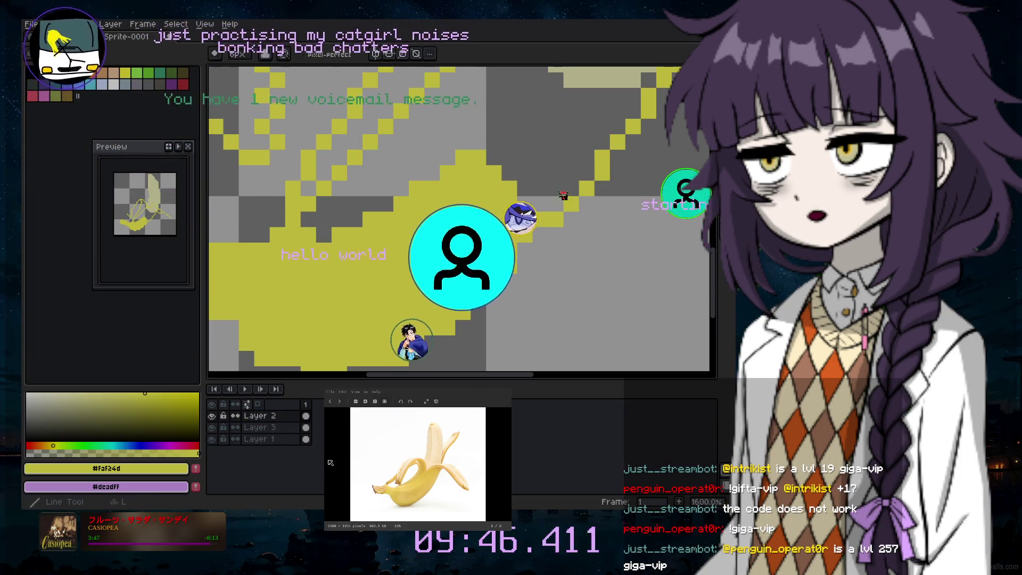
scroll(613, 164, "down", 3)
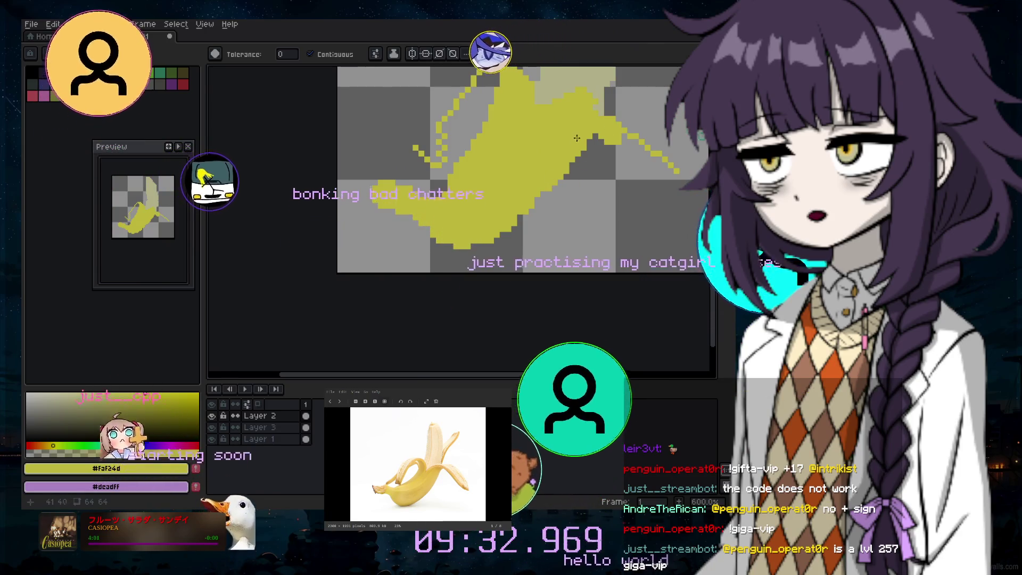
scroll(698, 163, "up", 3)
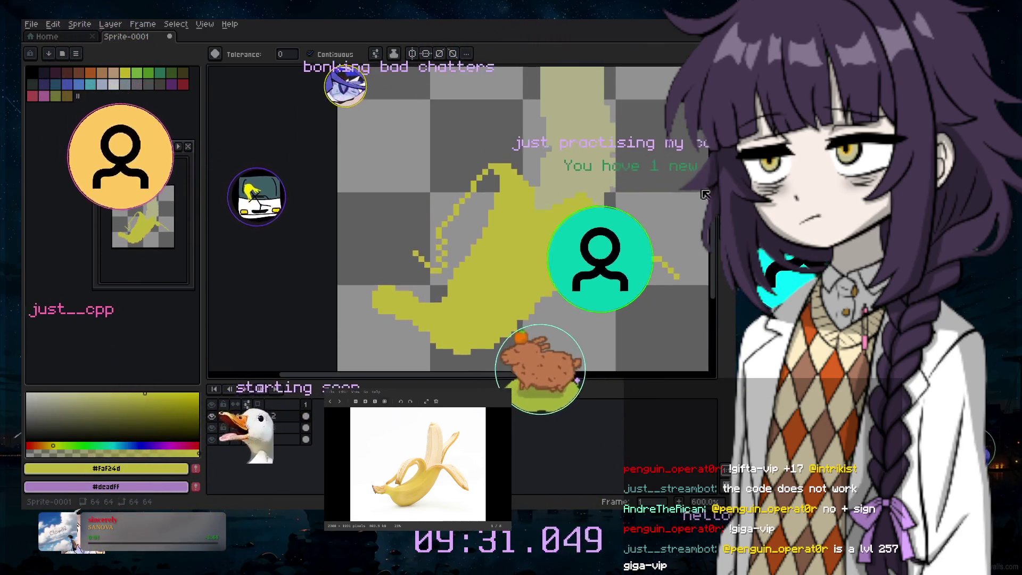
scroll(697, 163, "down", 3)
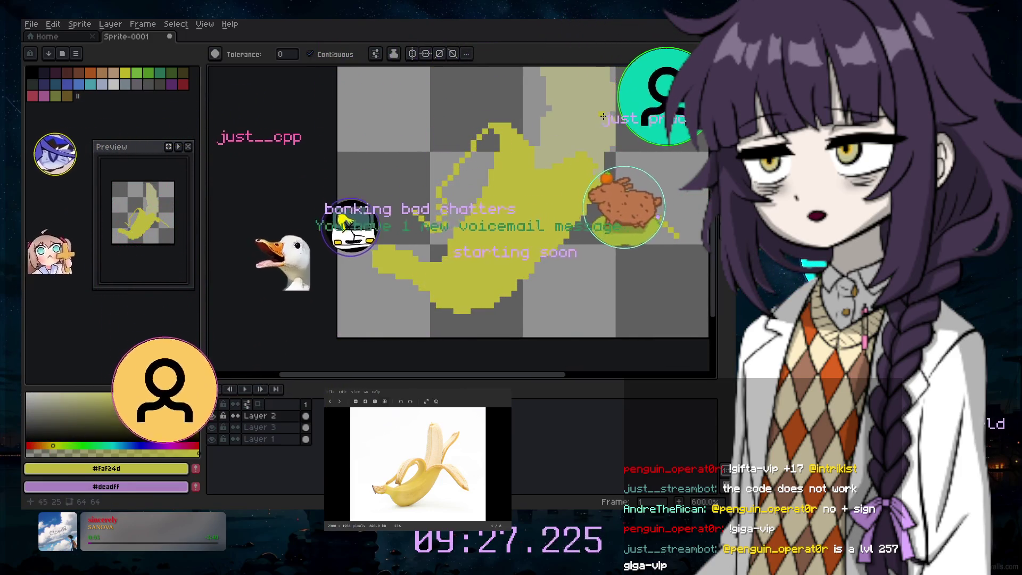
left_click(71, 396)
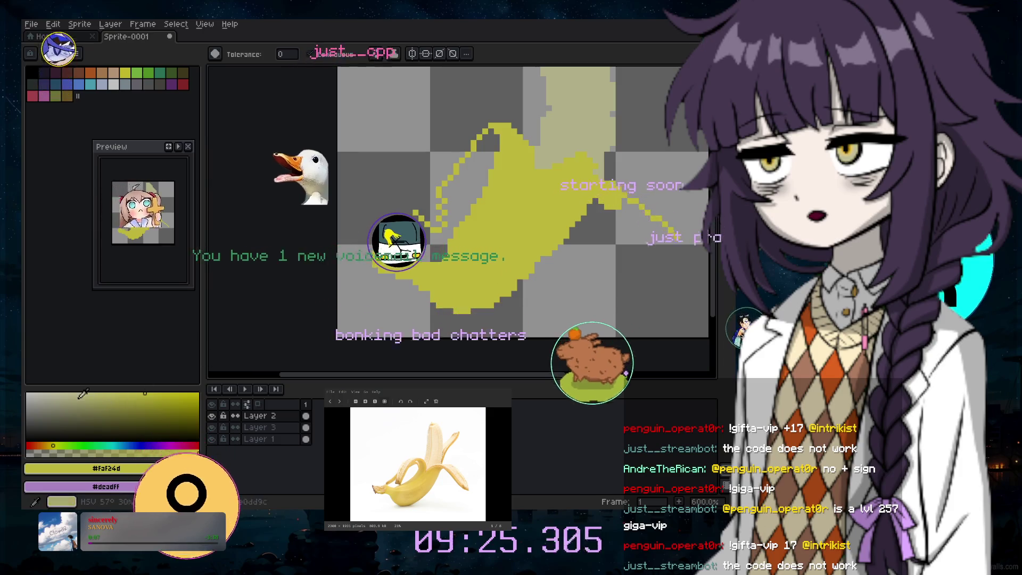
Add a new empty Layer 4 to the sprite
left_click(111, 24)
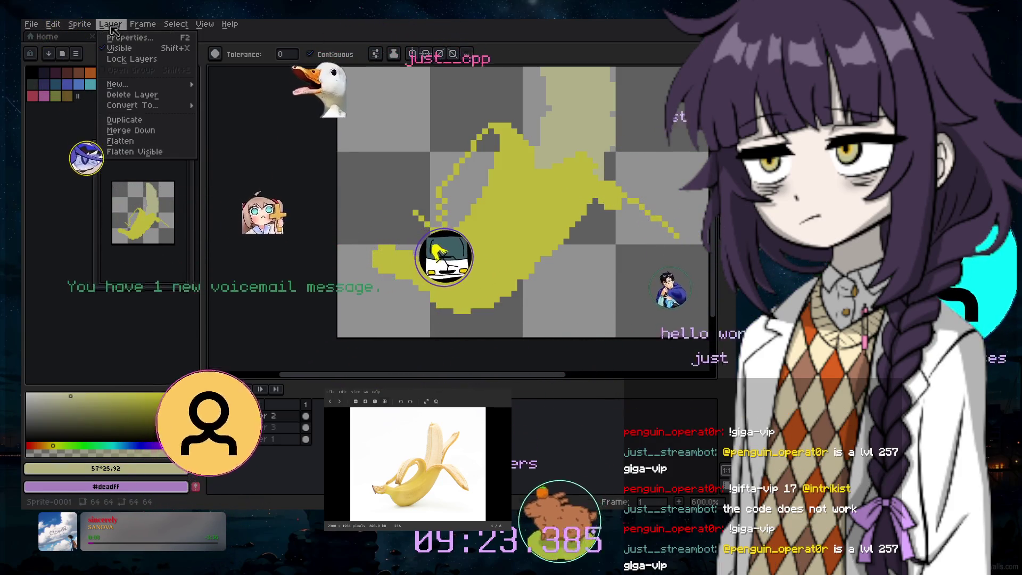
mouse_move(158, 84)
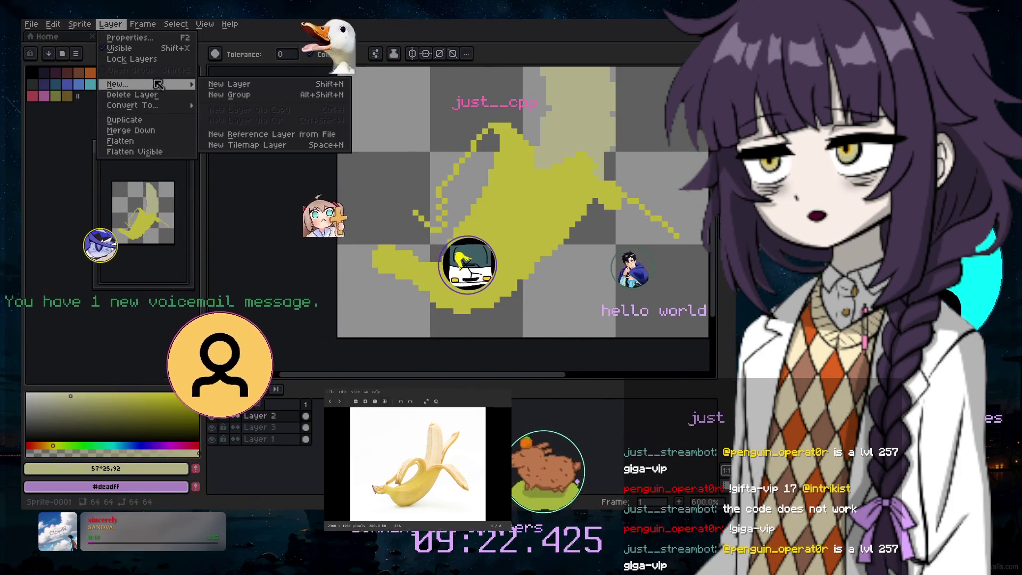
left_click(220, 422)
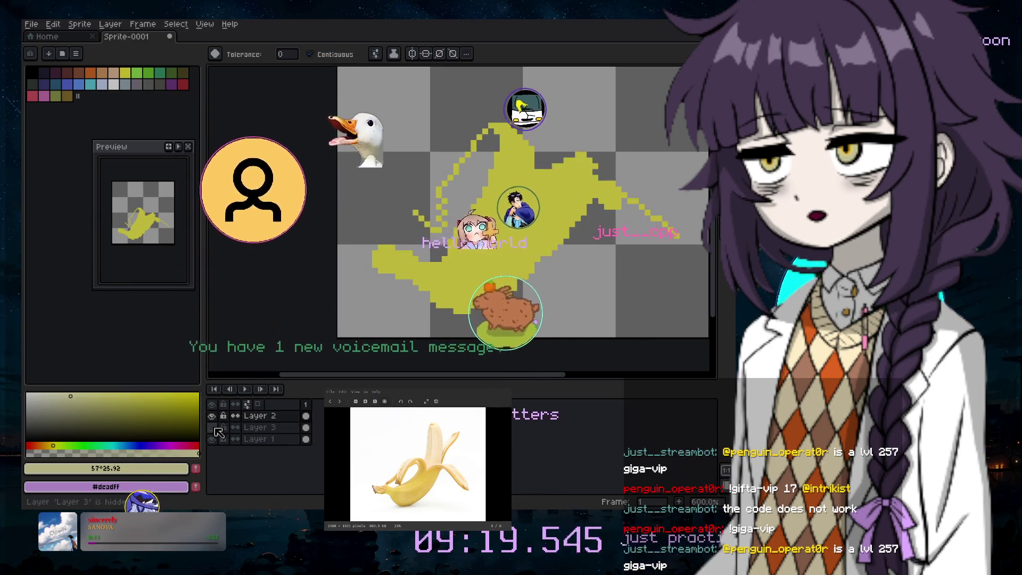
left_click(118, 24)
left_click(236, 84)
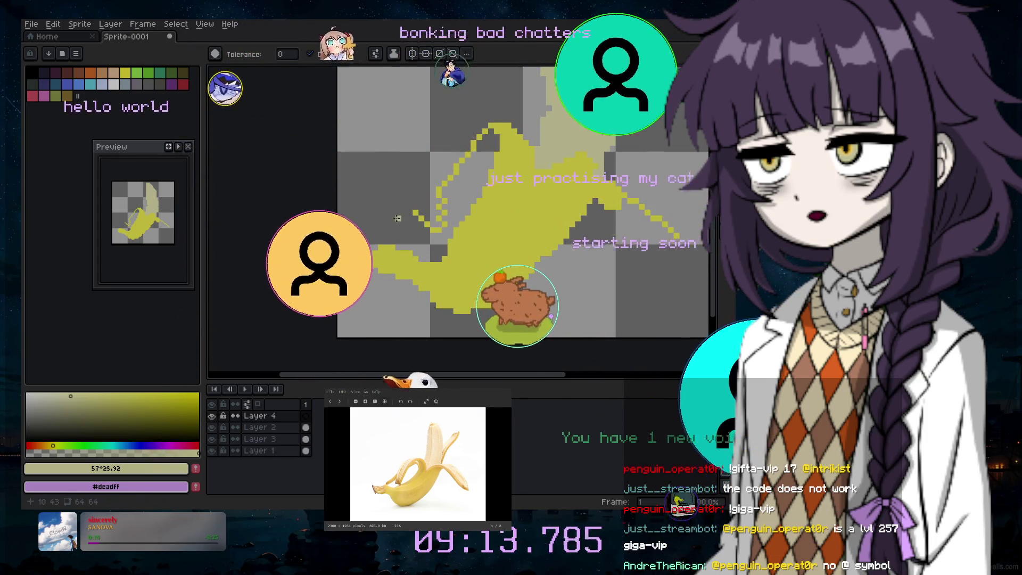
Select the Pencil and move Layer 4 down to just above Layer 1
scroll(397, 218, "up", 2)
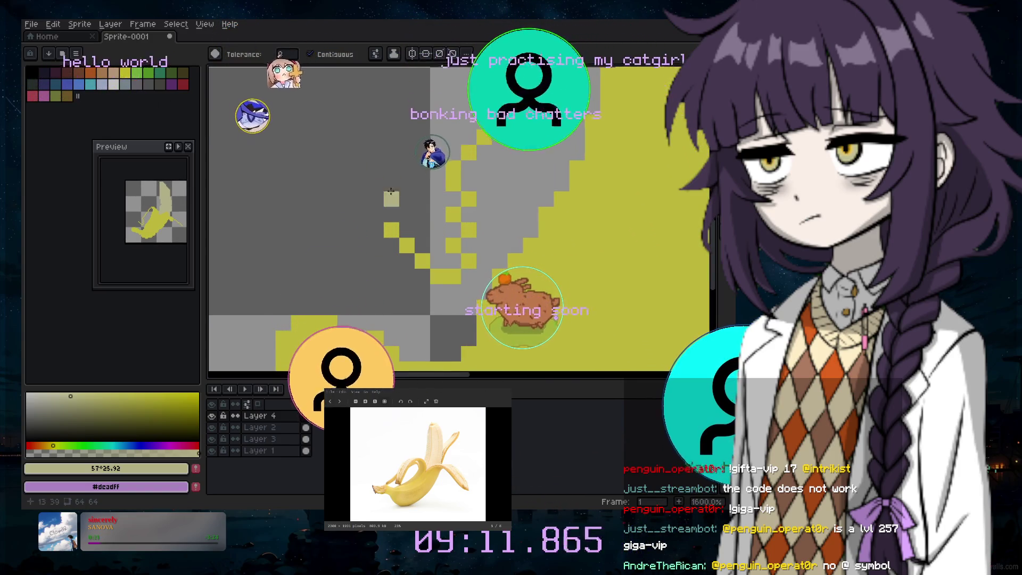
scroll(379, 173, "down", 1)
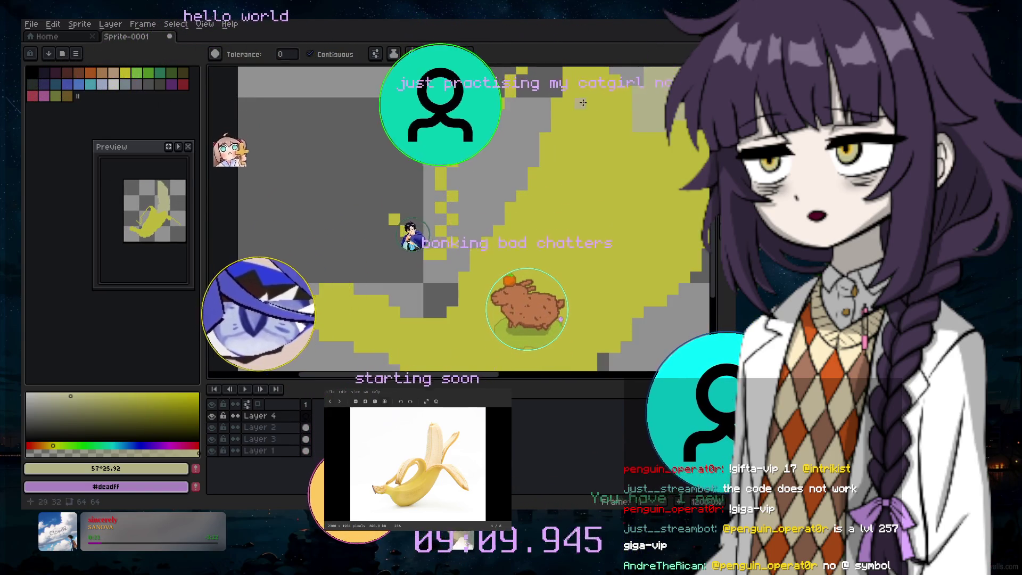
key("b")
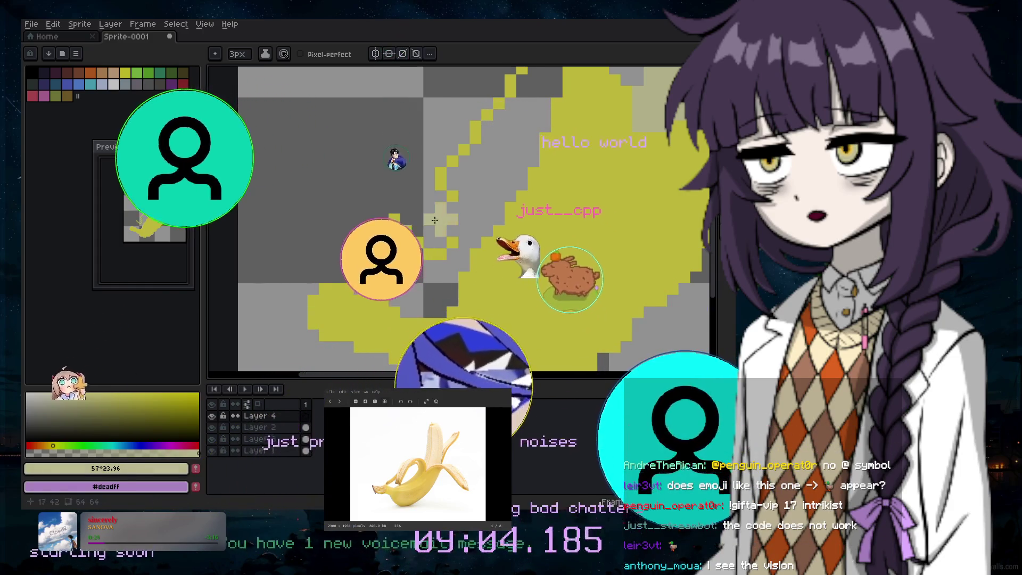
left_click_drag(278, 414, 281, 440)
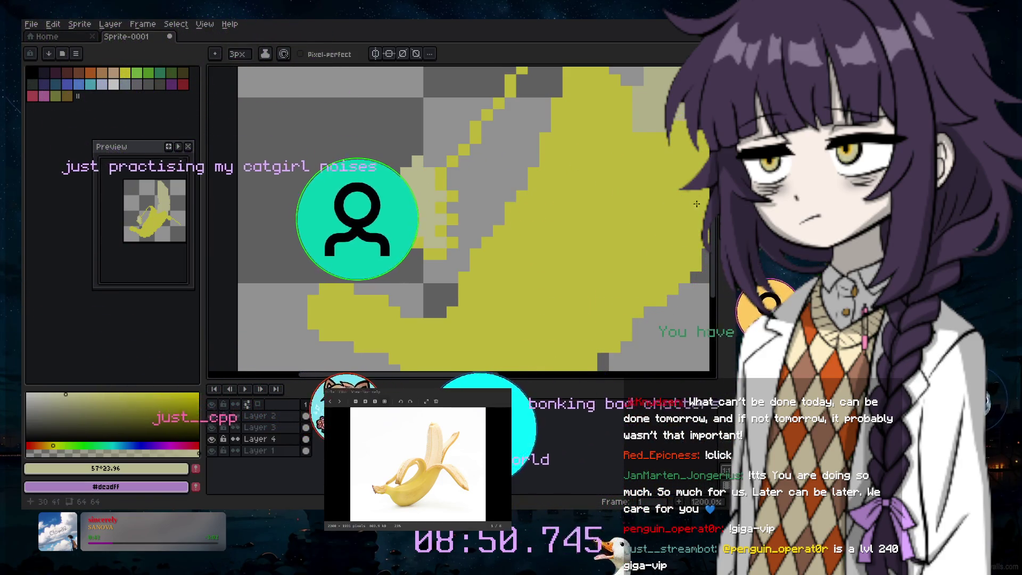
Draw a pale diagonal line across the banana peel with the Line tool, undoing the last segment
scroll(716, 225, "up", 3)
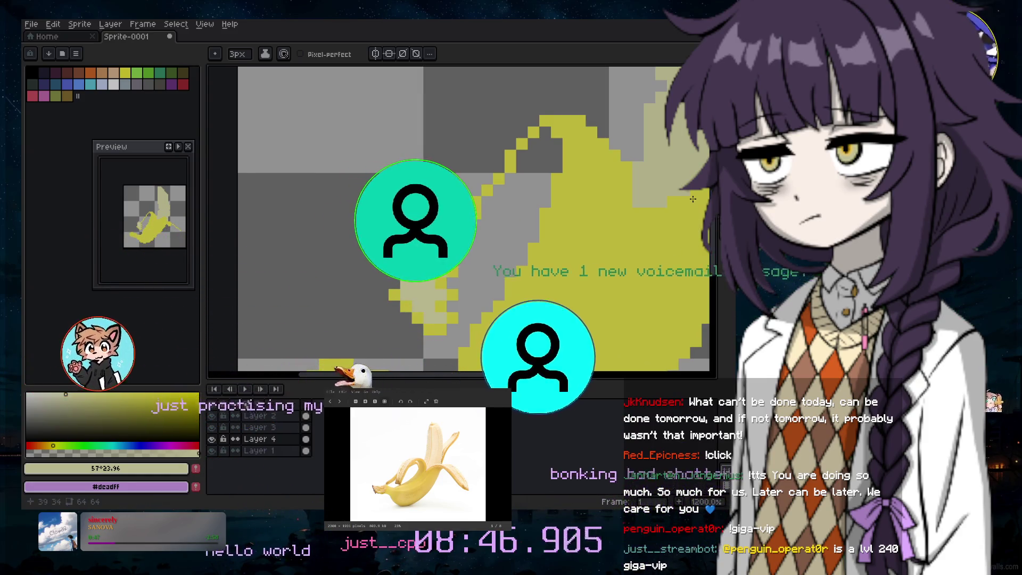
left_click(327, 465)
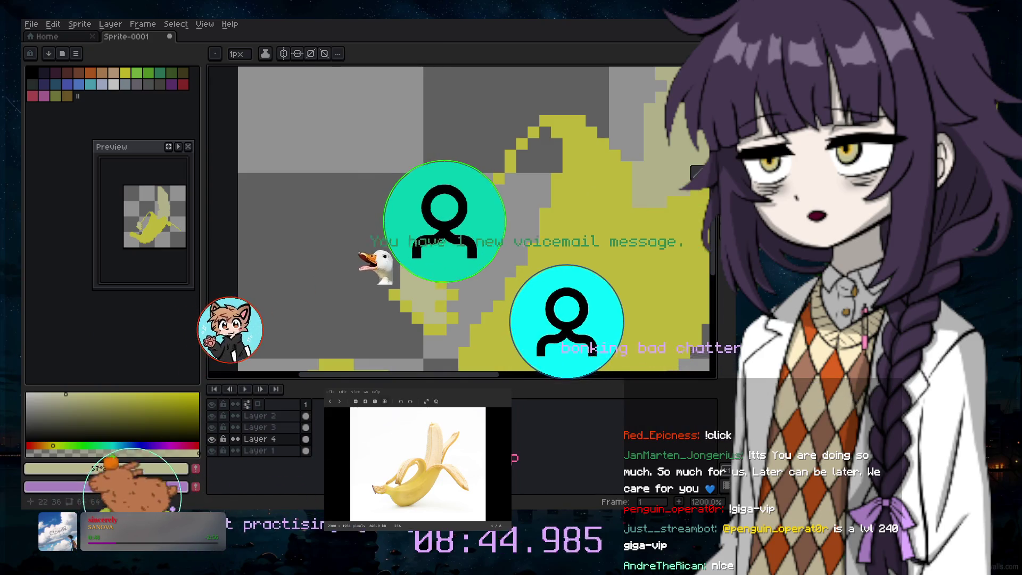
mouse_move(406, 224)
left_mouse_down()
mouse_move(510, 102)
mouse_move(494, 98)
mouse_move(506, 92)
left_mouse_up()
scroll(511, 103, "down", 3)
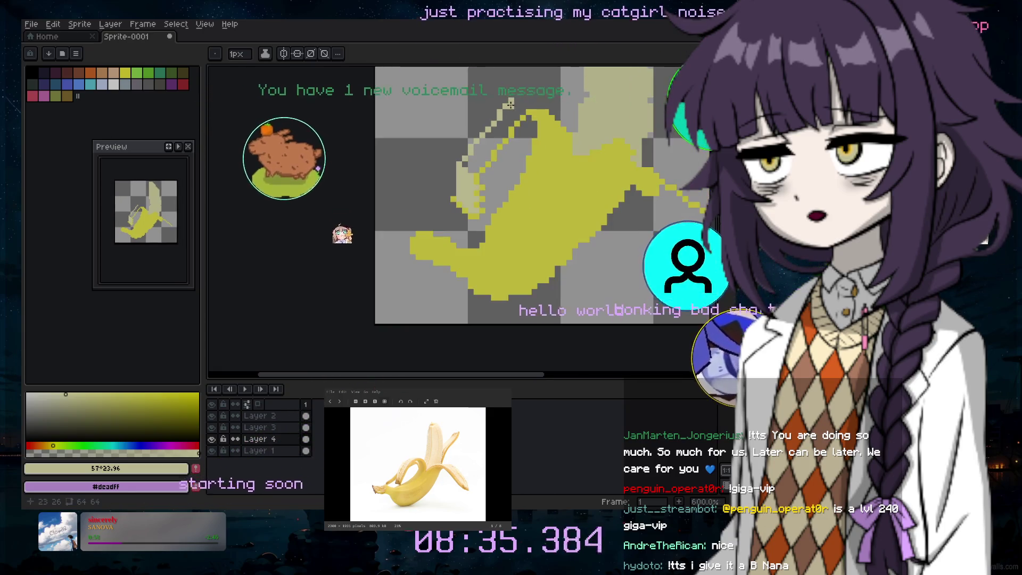
scroll(718, 217, "up", 2)
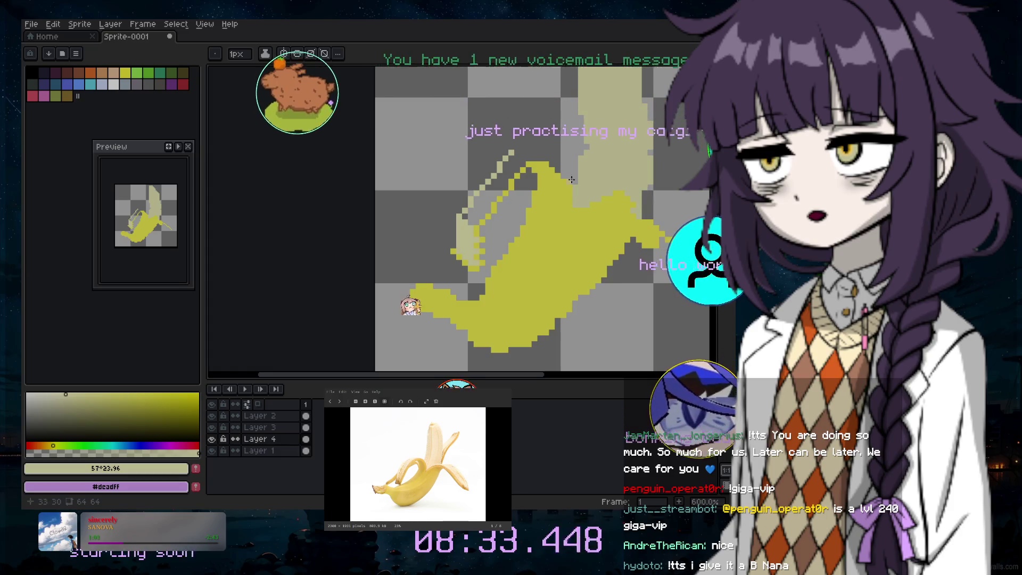
scroll(520, 154, "up", 1)
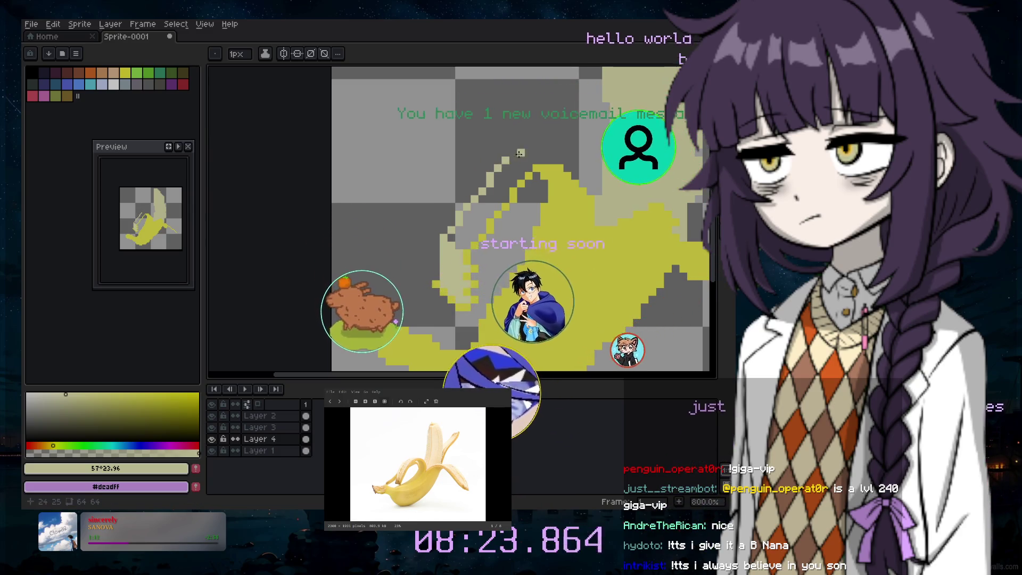
key("ctrl+z")
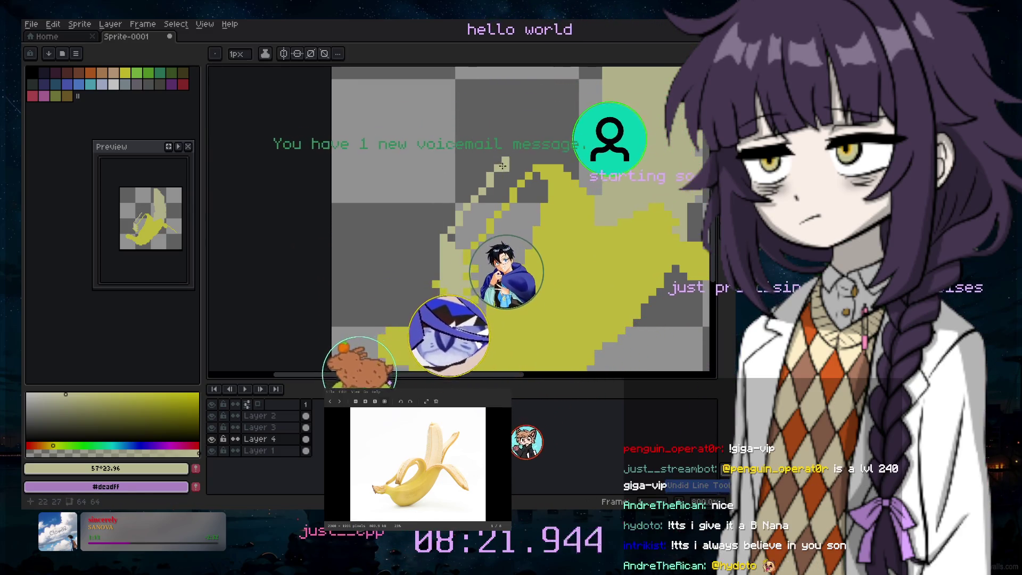
Set the brush to 1px and test khaki background fills at adjusted tolerance, undoing each
scroll(557, 127, "up", 3)
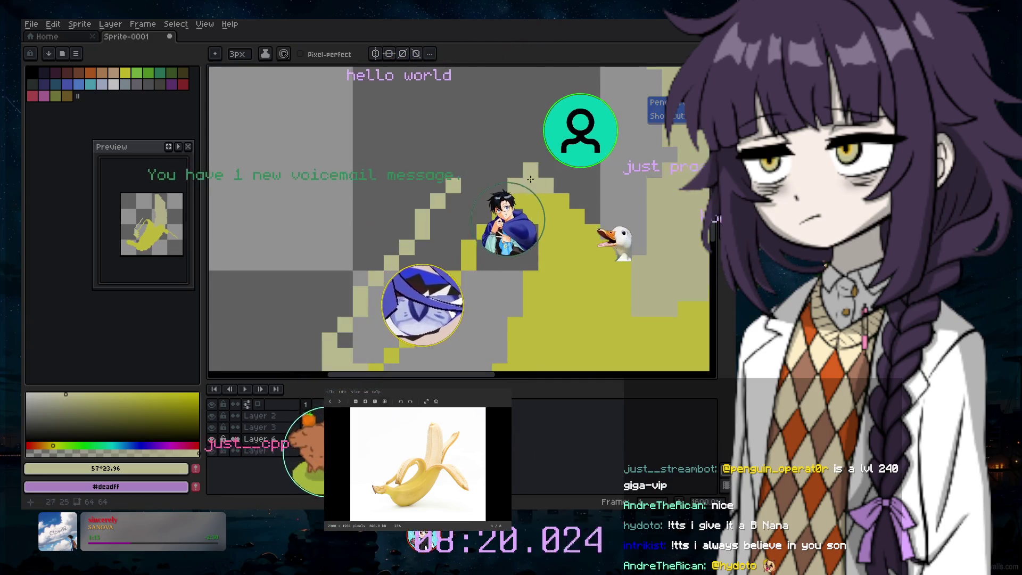
key("minus")
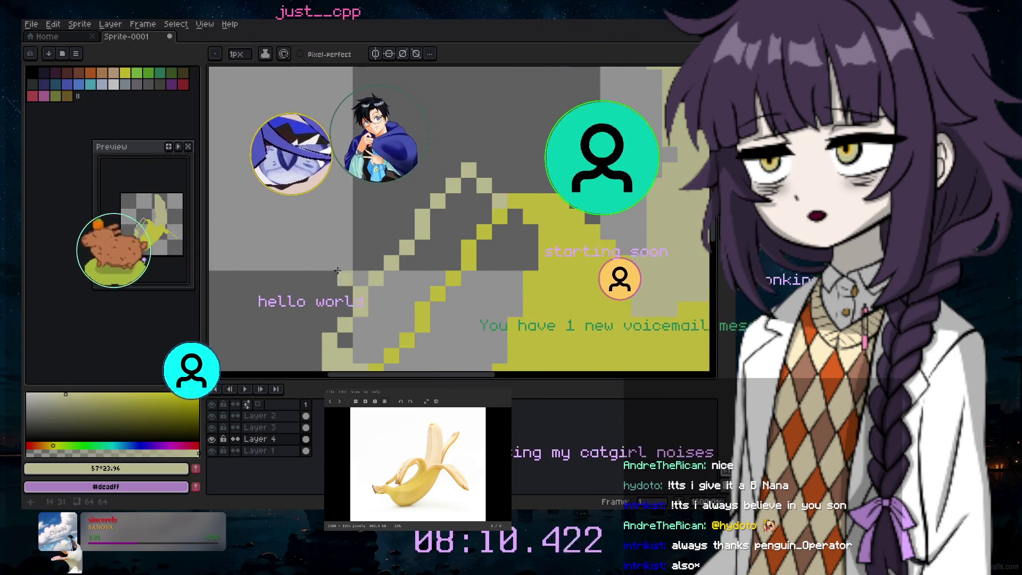
scroll(446, 308, "down", 5)
scroll(447, 307, "up", 3)
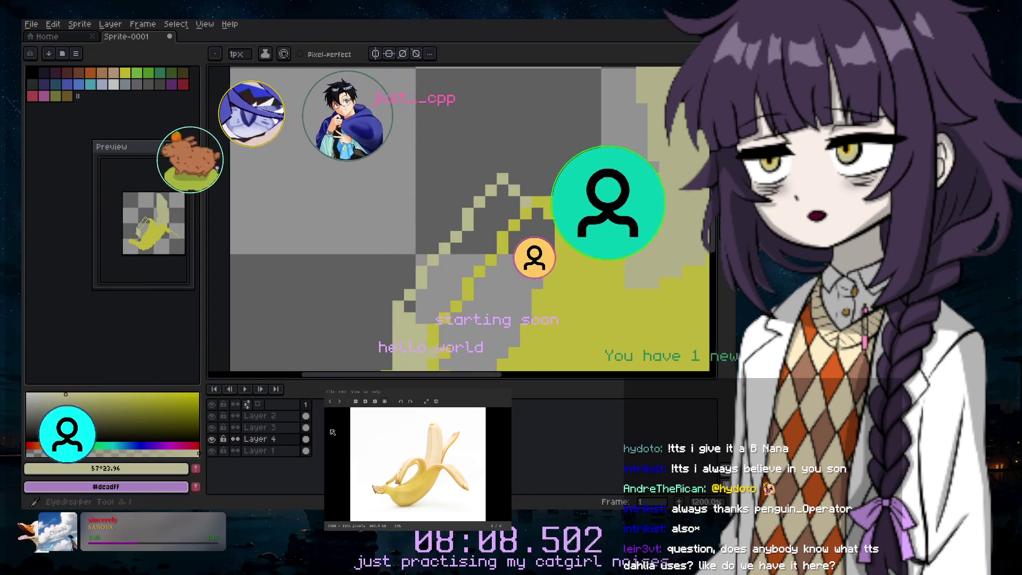
key("g")
left_click(477, 243)
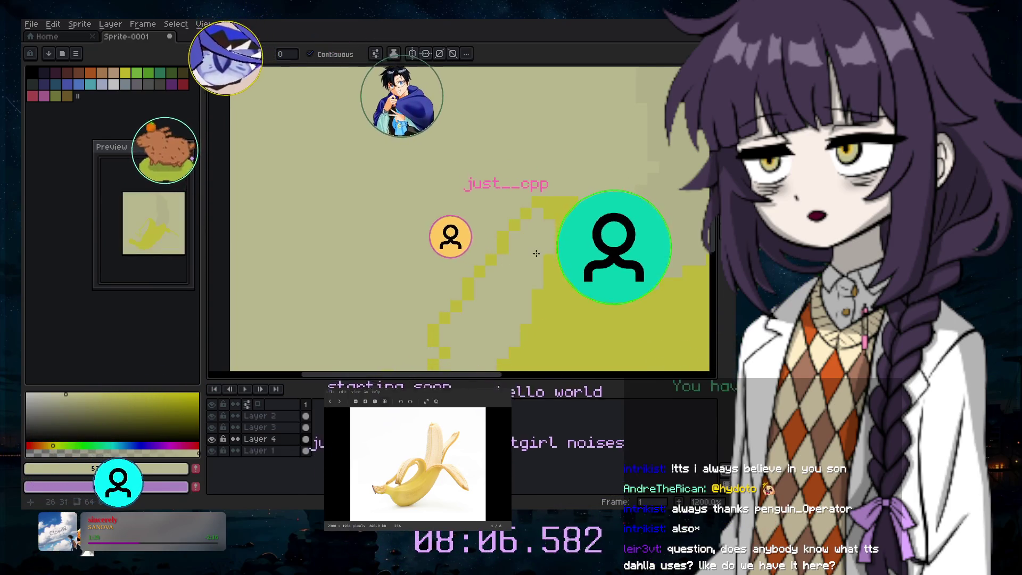
key("ctrl+z")
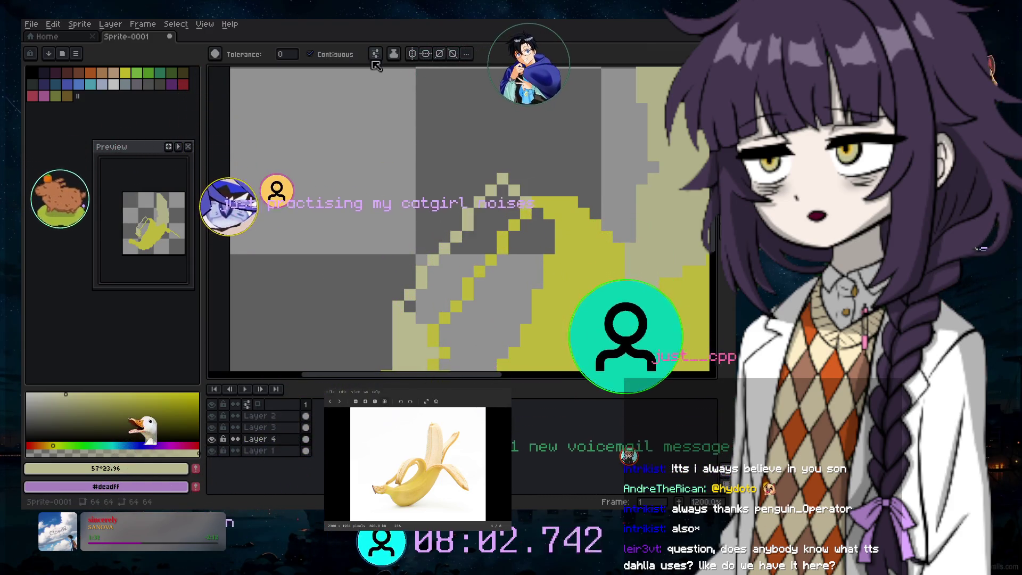
left_click(288, 54)
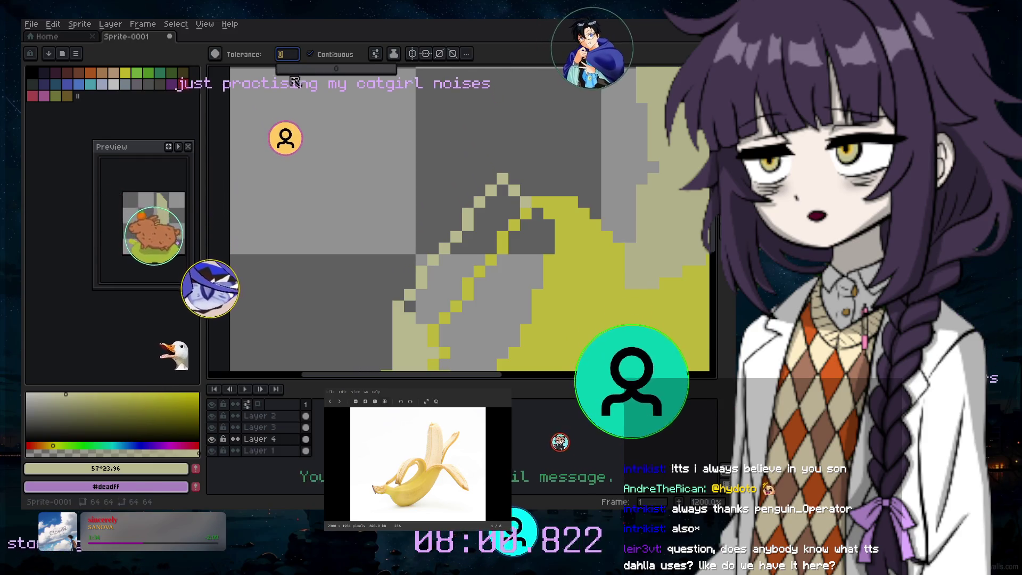
type("5")
left_click(490, 247)
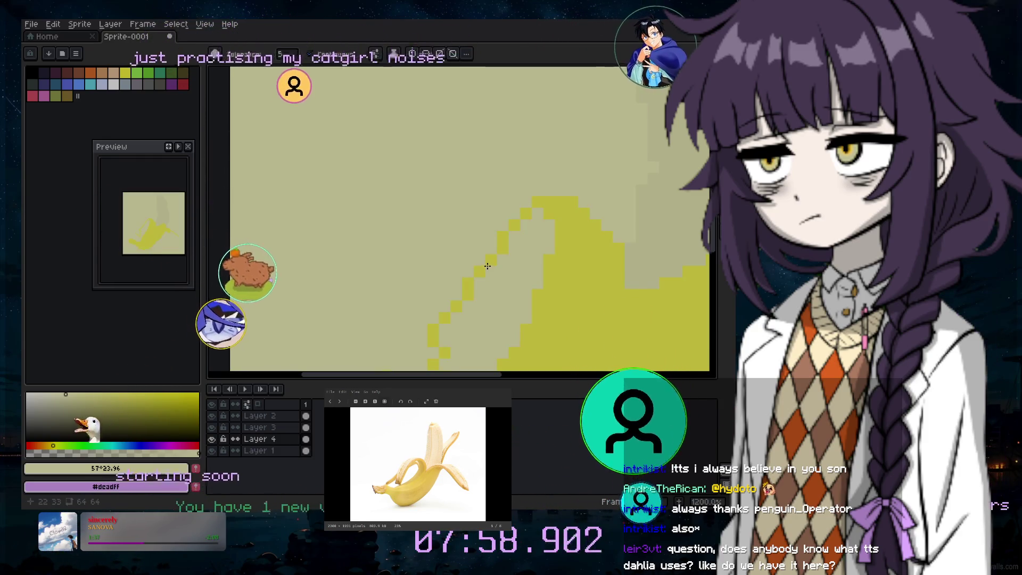
key("ctrl+z")
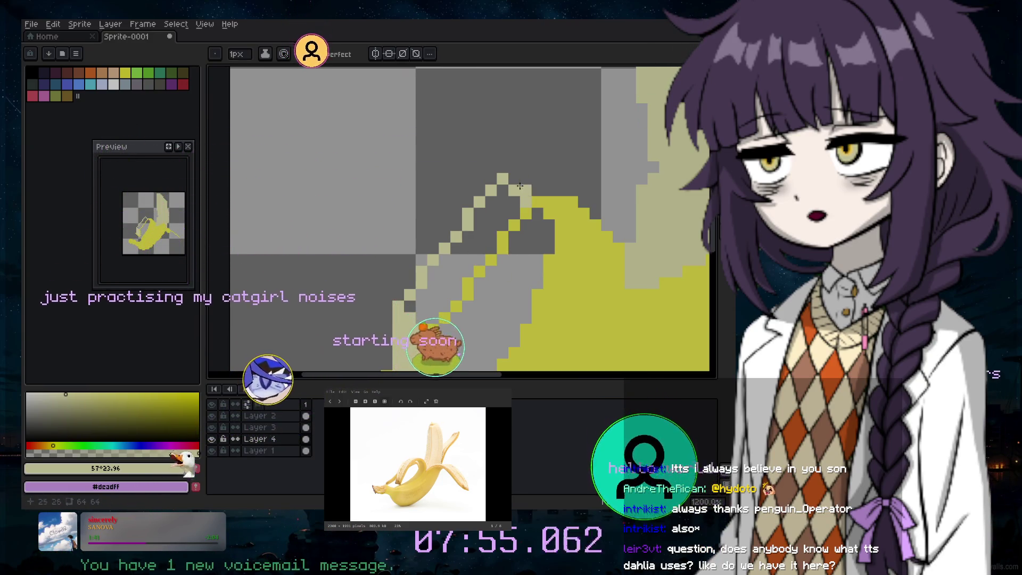
Undo the last pale stroke near the banana's tip
key("ctrl+z")
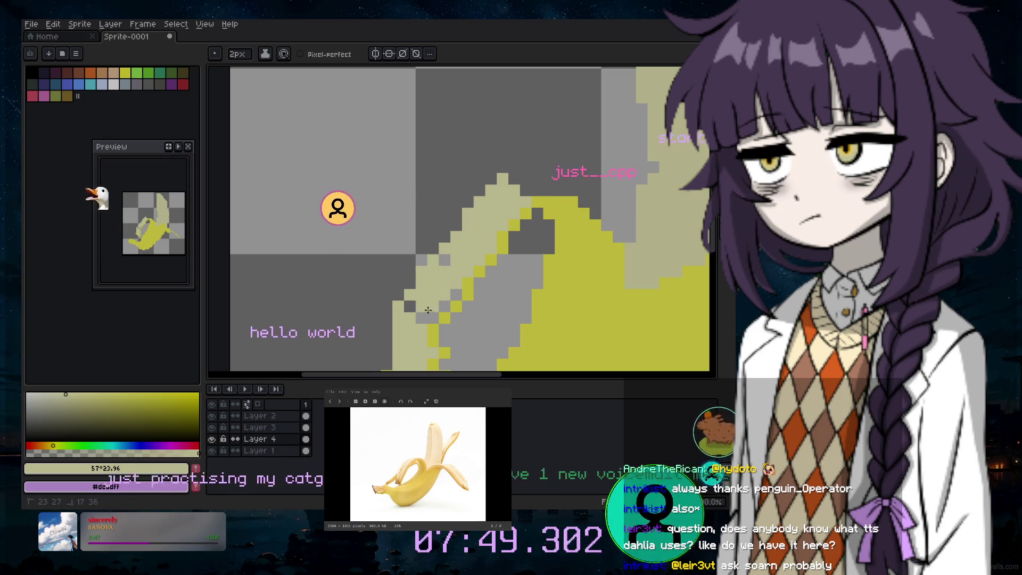
scroll(453, 268, "down", 3)
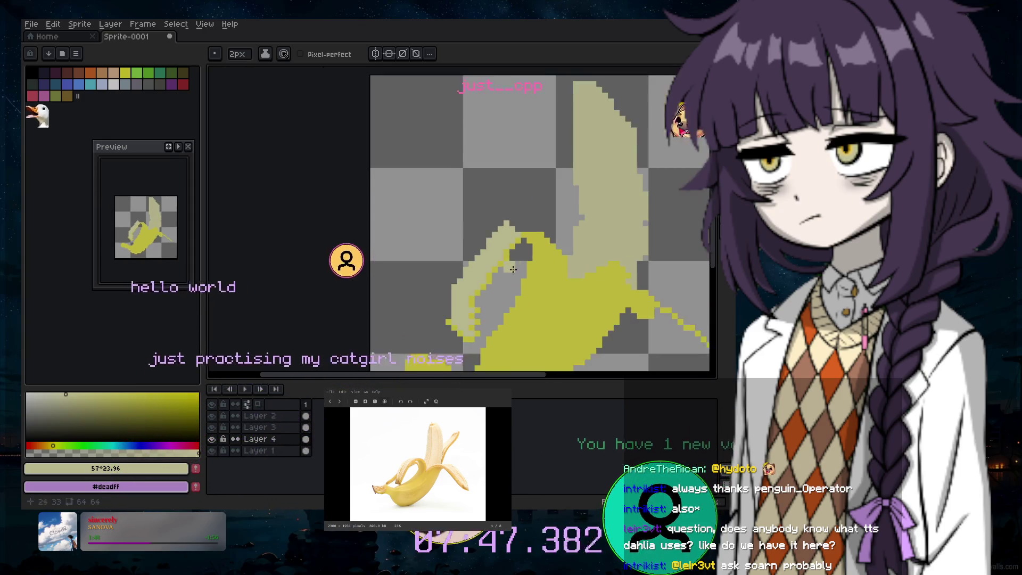
scroll(487, 329, "up", 3)
scroll(544, 297, "down", 3)
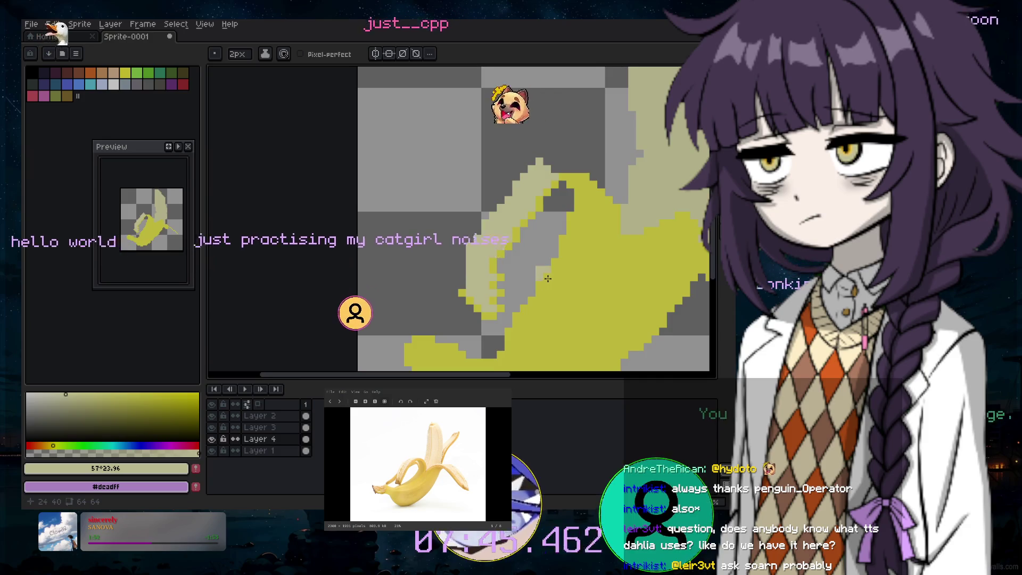
scroll(601, 299, "up", 3)
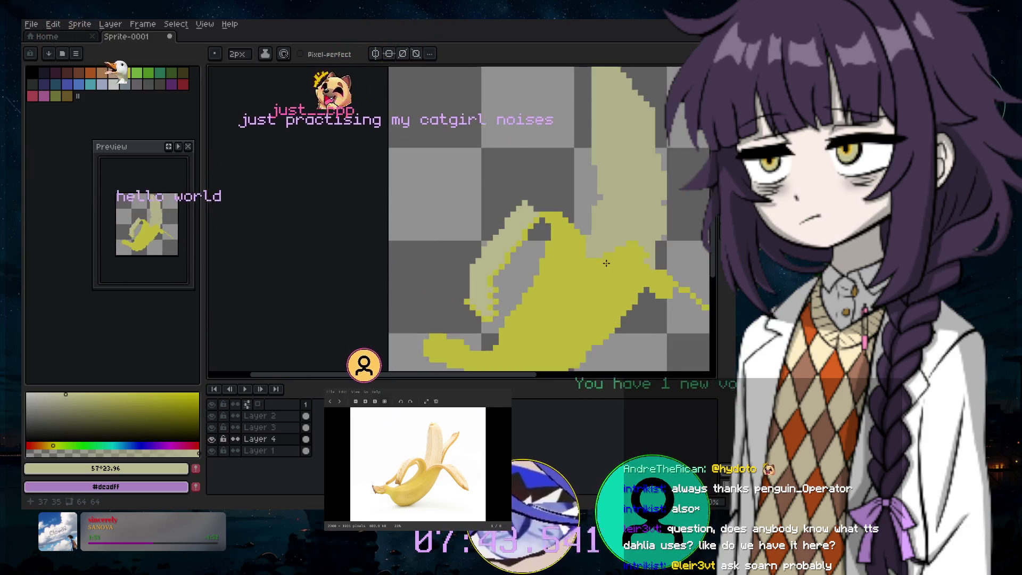
scroll(528, 148, "up", 2)
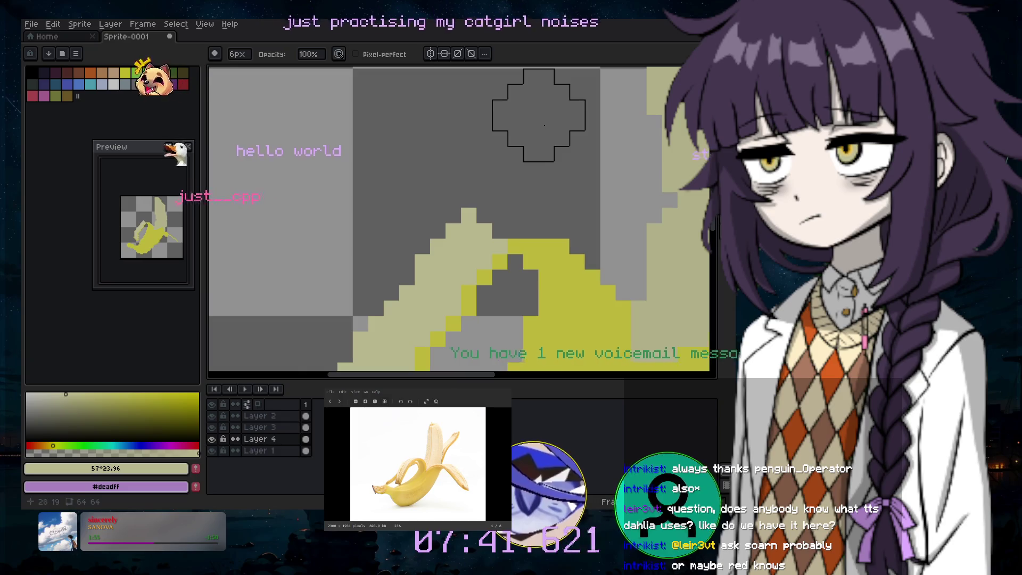
scroll(481, 180, "down", 2)
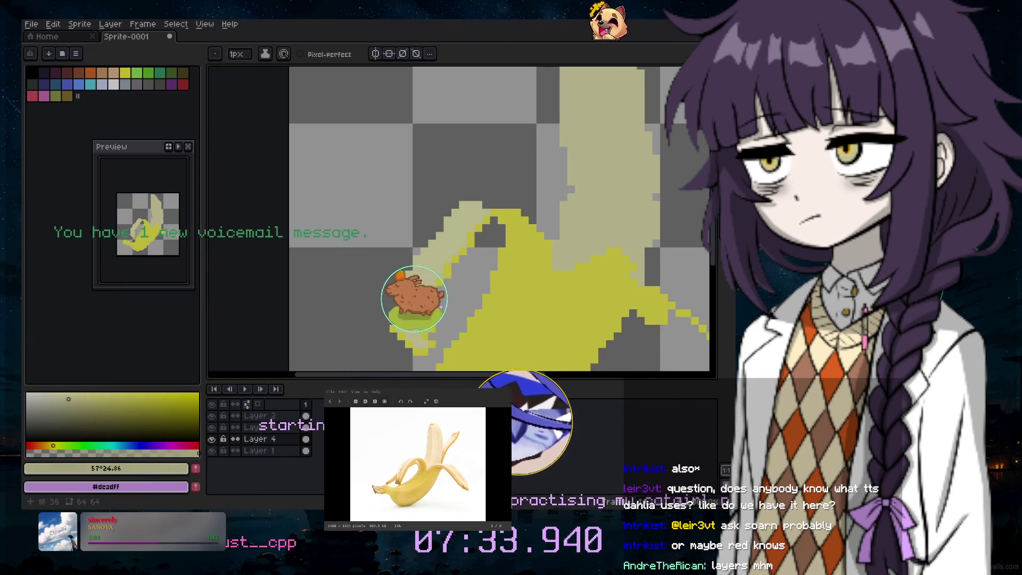
scroll(400, 347, "up", 2)
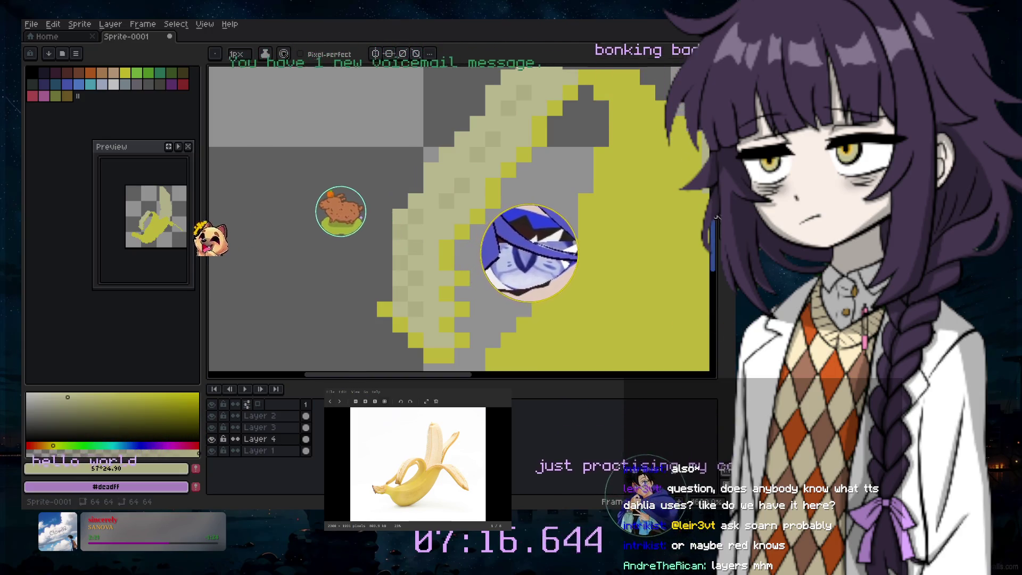
scroll(326, 203, "up", 3)
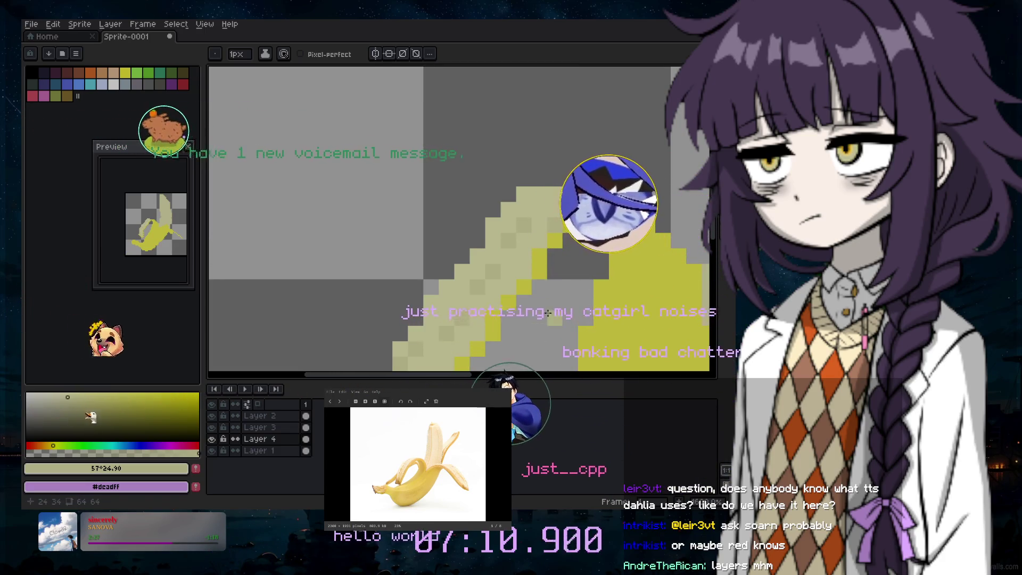
scroll(548, 313, "down", 2)
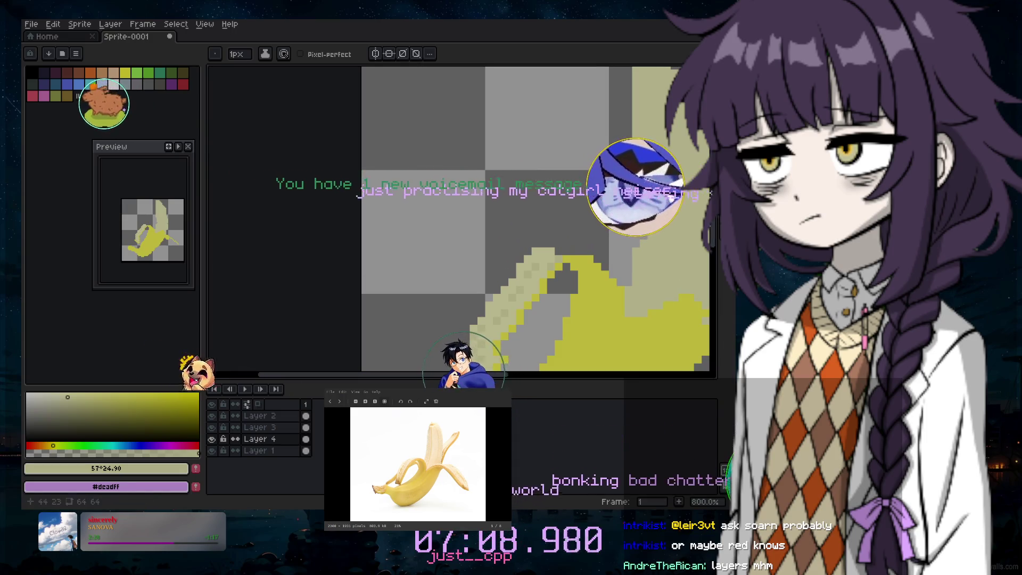
scroll(602, 244, "down", 2)
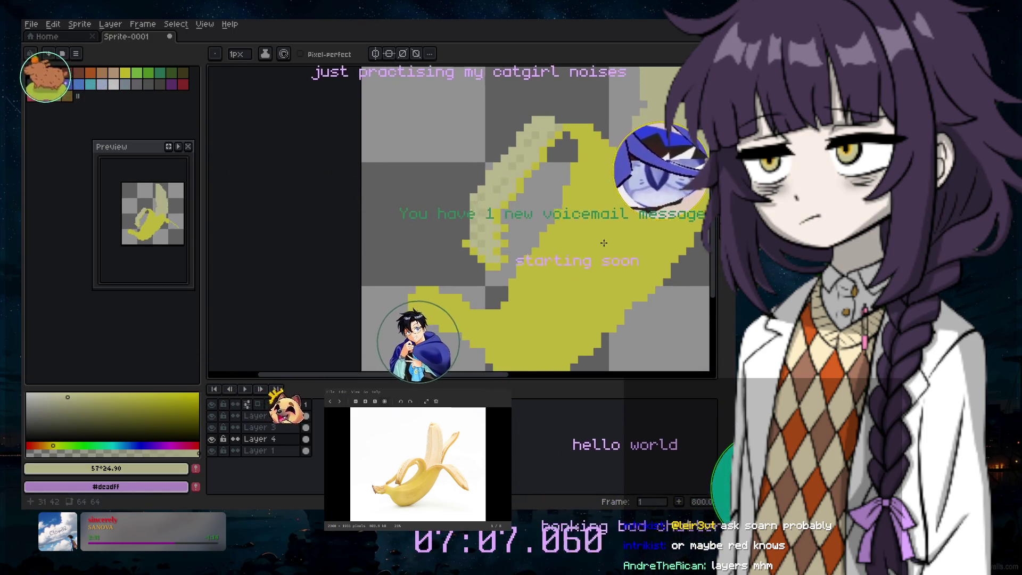
scroll(602, 243, "up", 2)
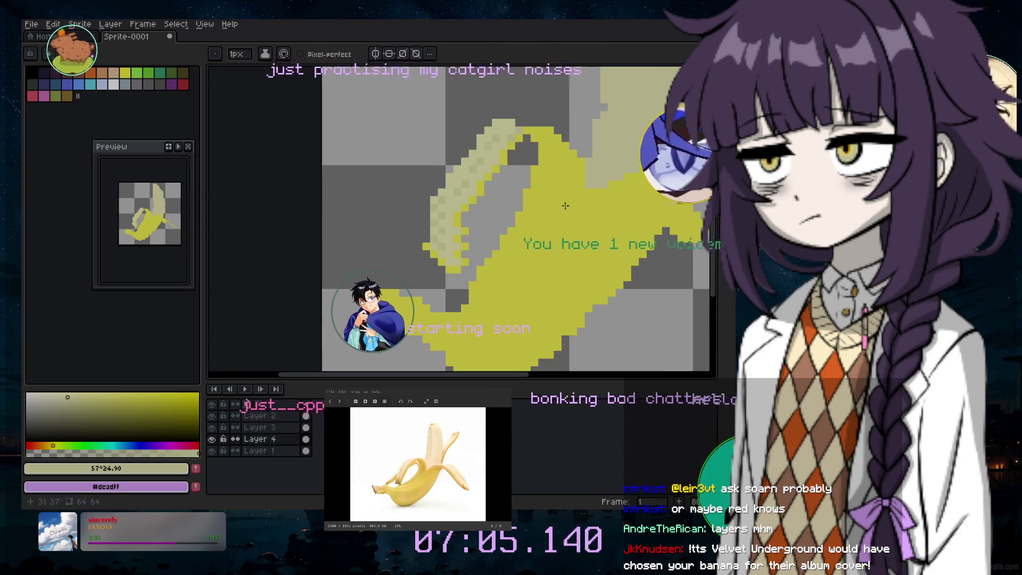
left_click(716, 219)
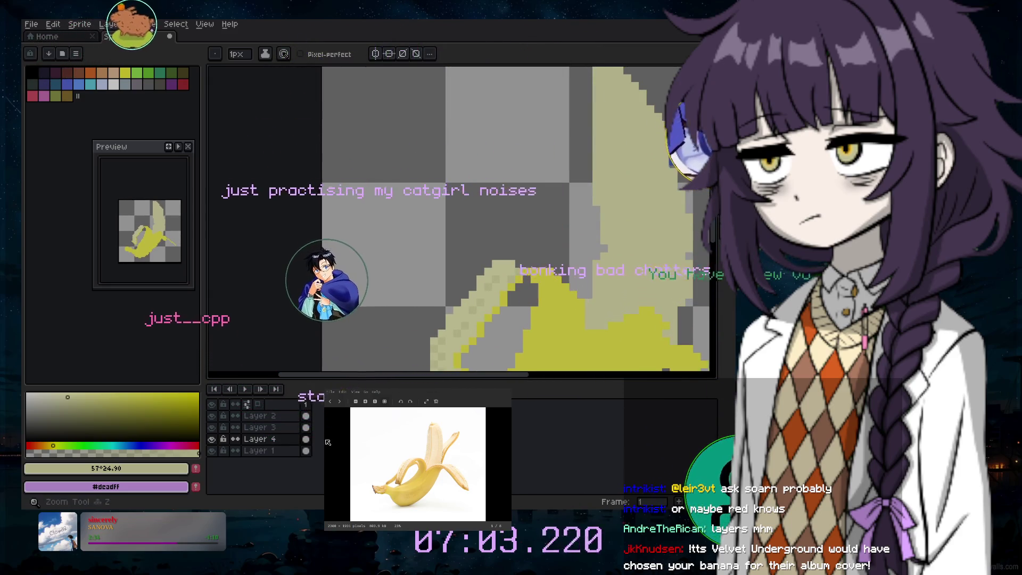
Eyedrop the pale cream highlight #f5f2bc from the banana and return to the Pencil
left_click(510, 268)
key("b")
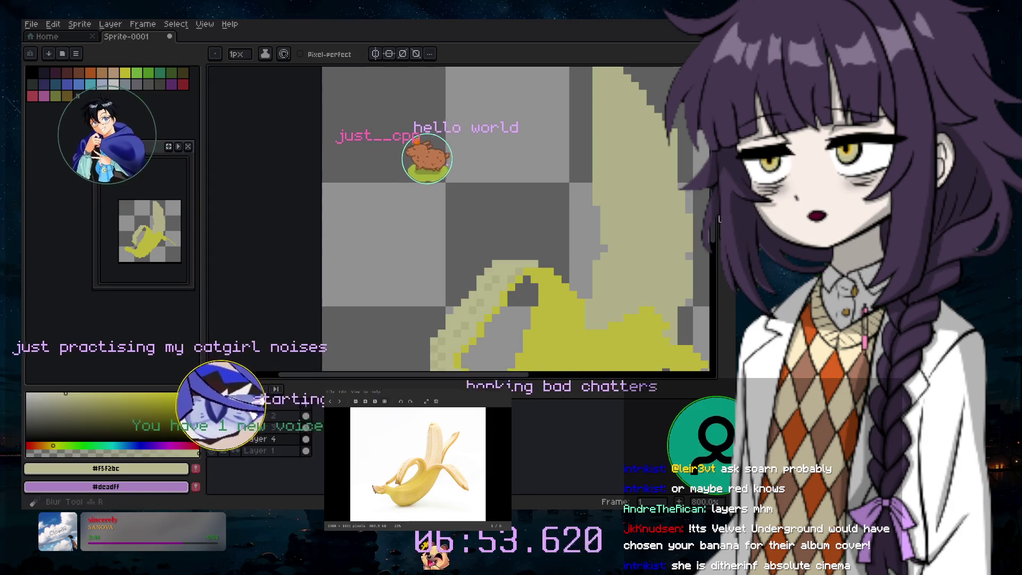
scroll(583, 268, "down", 3)
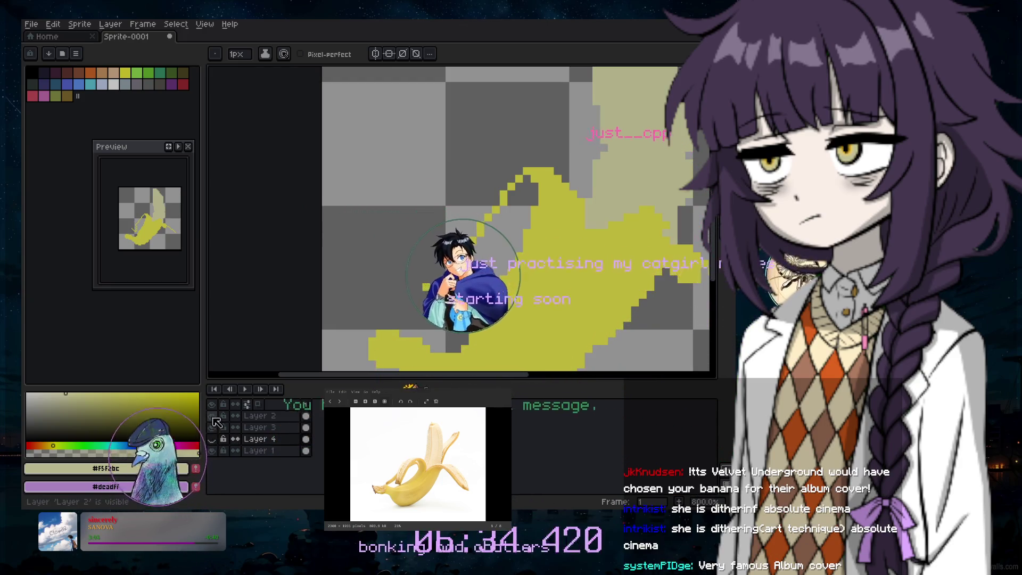
Hide the yellow Layer 2, select Layer 3 and pick a darker, more saturated cream
left_click(212, 415)
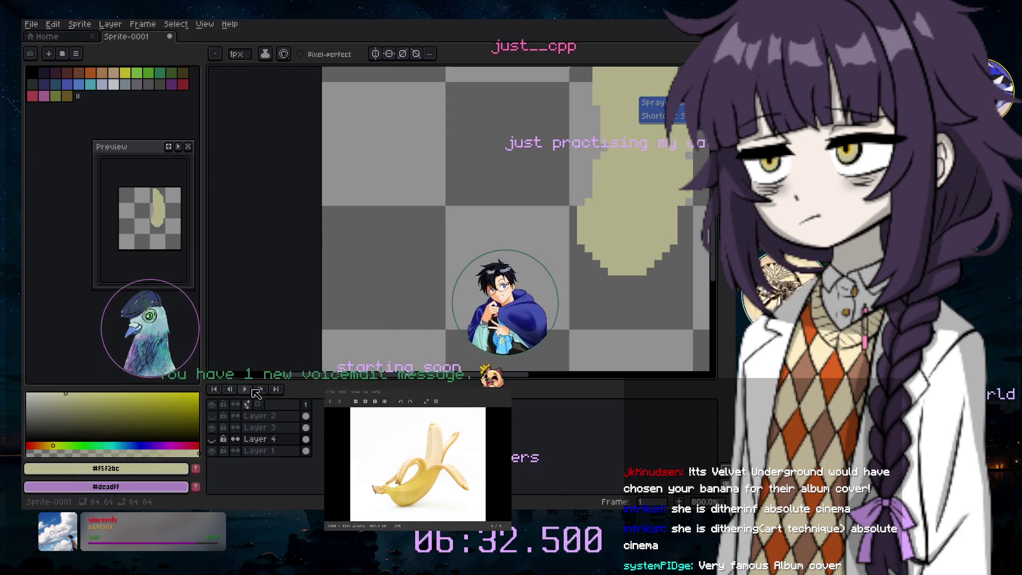
left_click(260, 429)
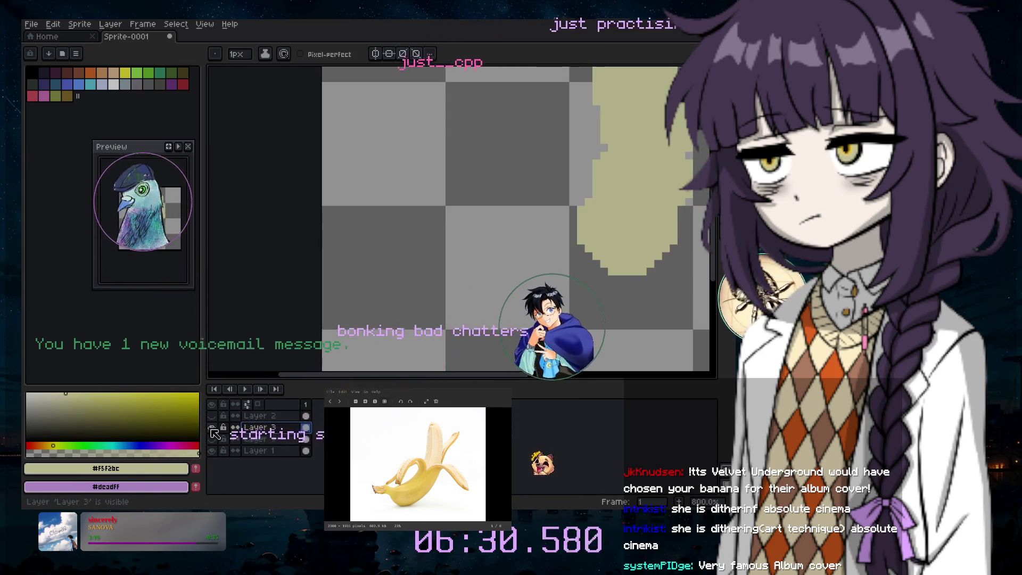
left_click(85, 399)
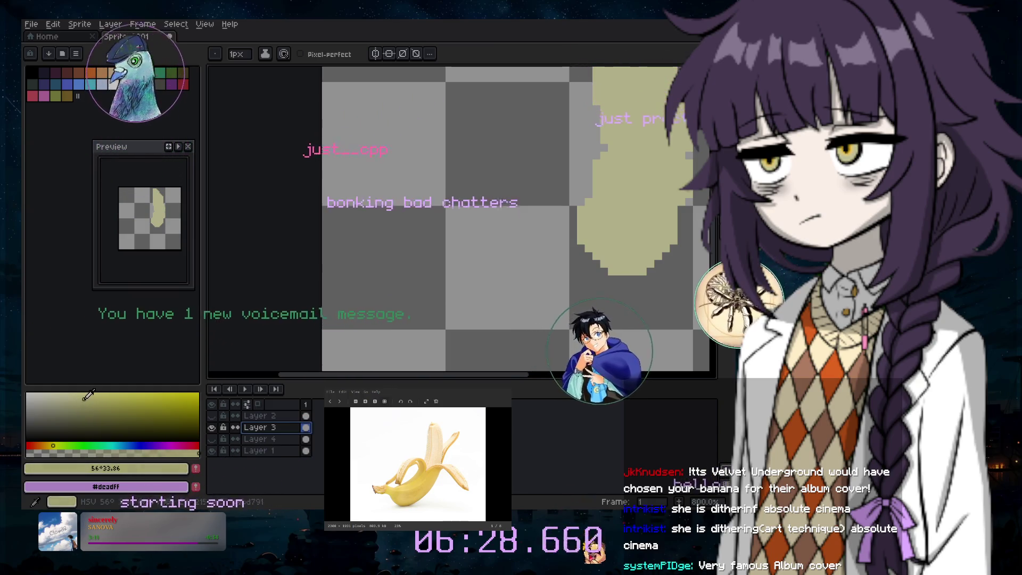
left_click_drag(491, 377, 523, 378)
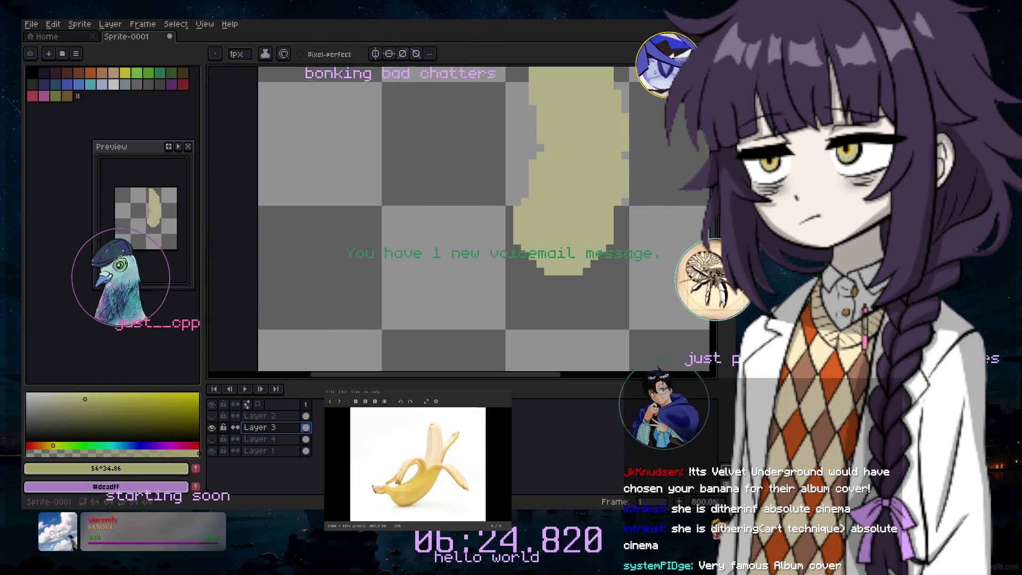
Add darker cream dither pixels at the peel's top and a darker line down the banana's inside
scroll(484, 218, "up", 3)
scroll(484, 218, "down", 1)
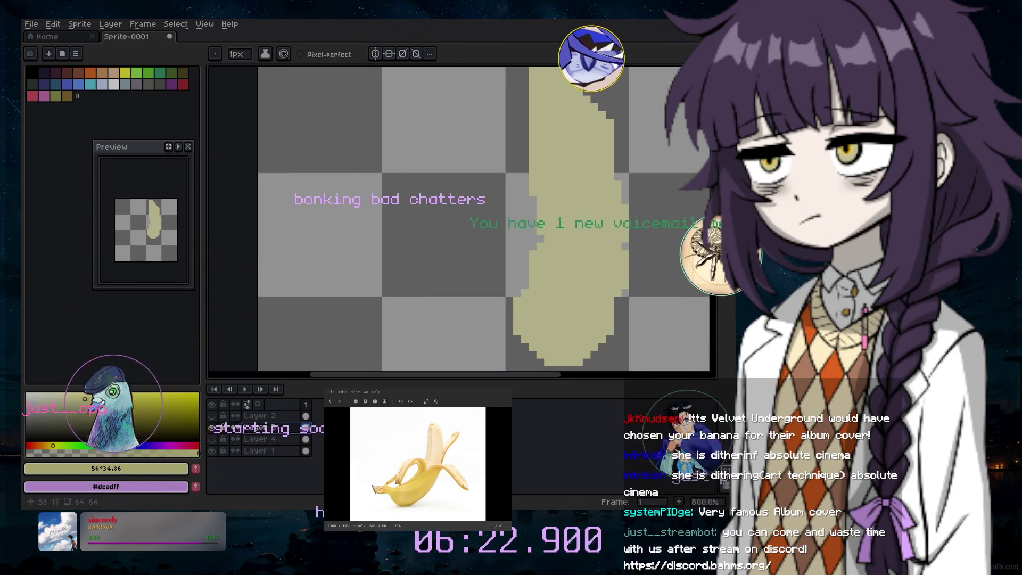
left_click(555, 92)
left_click(548, 100)
left_click(555, 107)
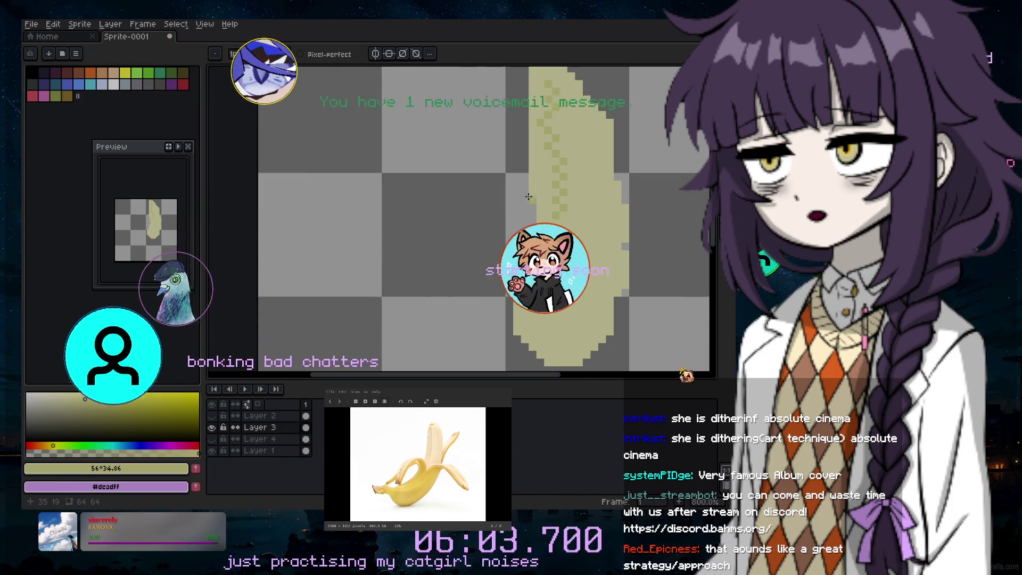
key("ctrl+z")
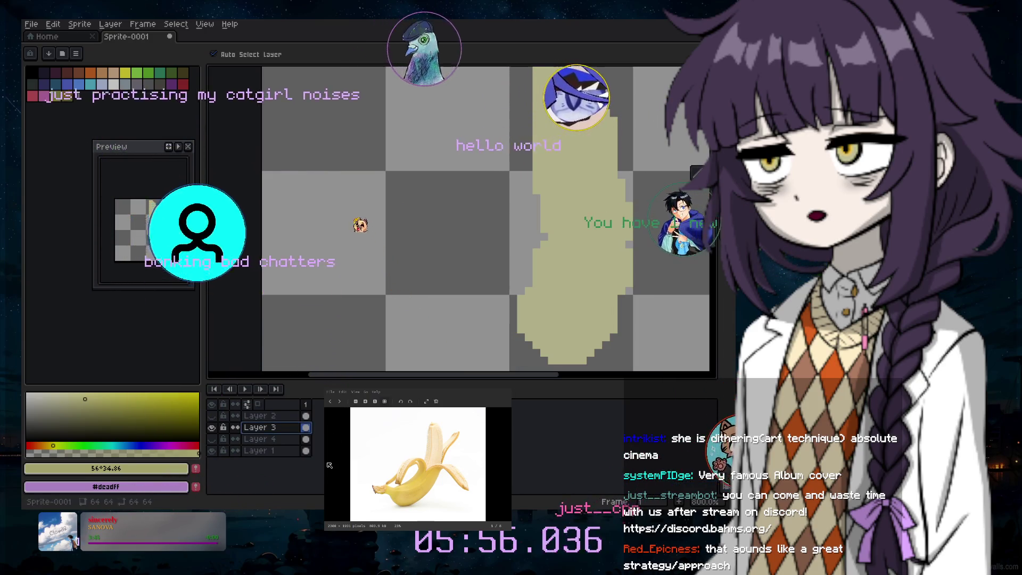
left_click_drag(552, 80, 559, 284)
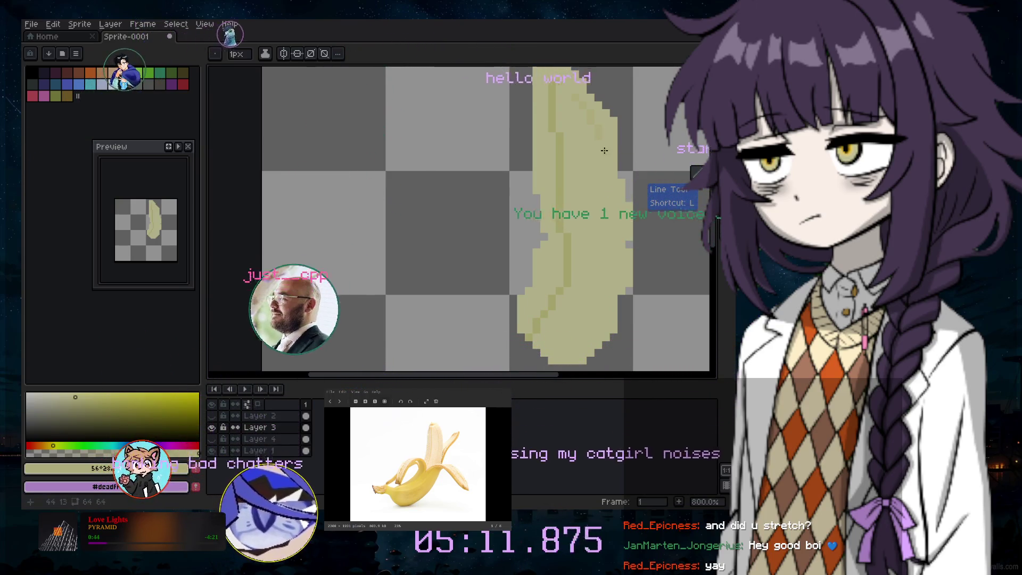
Draw a straight 10px line from near the top down along the pale Layer 3 banana
left_click_drag(598, 143, 598, 143)
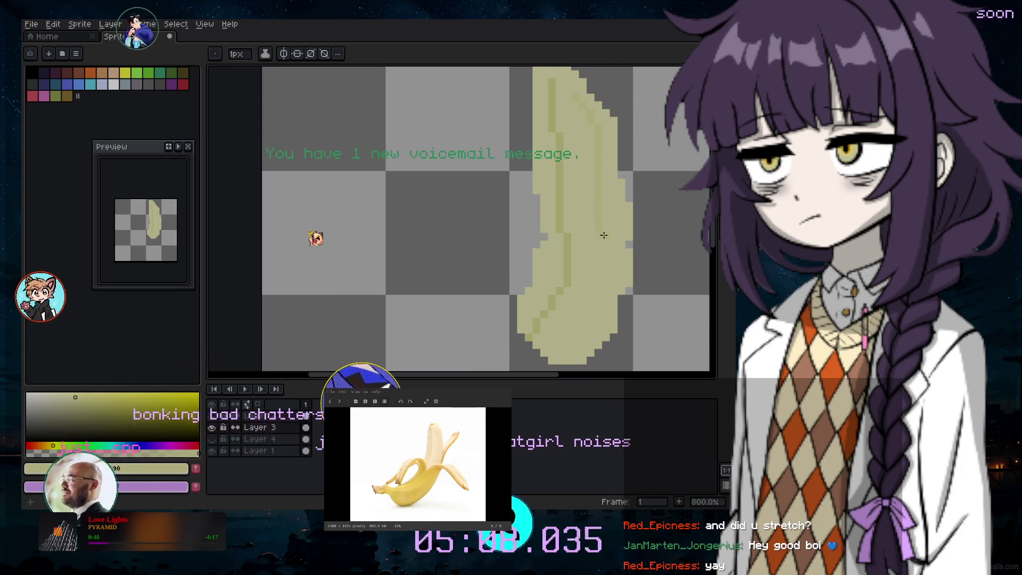
left_click_drag(605, 311, 607, 309)
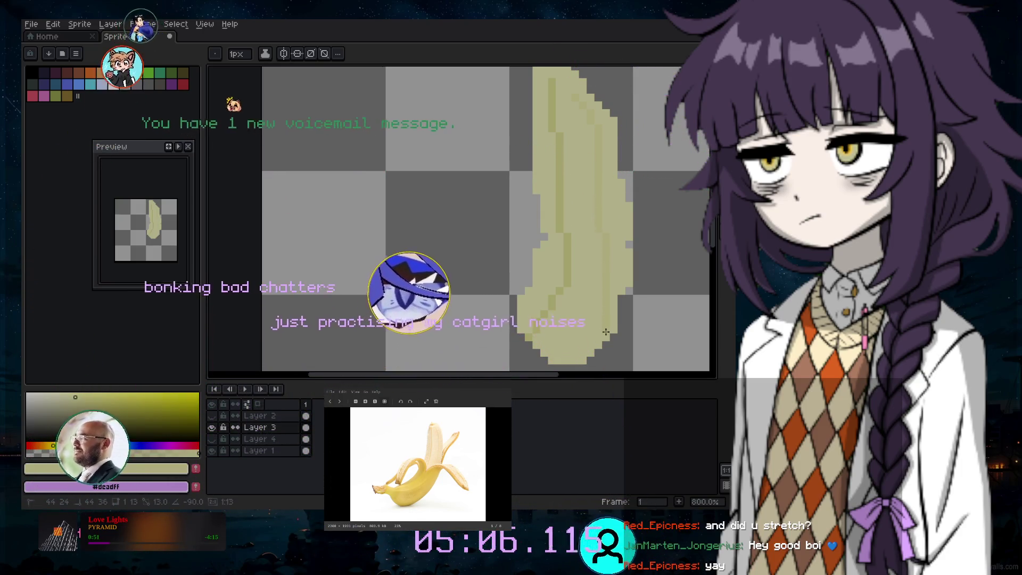
scroll(630, 292, "down", 2)
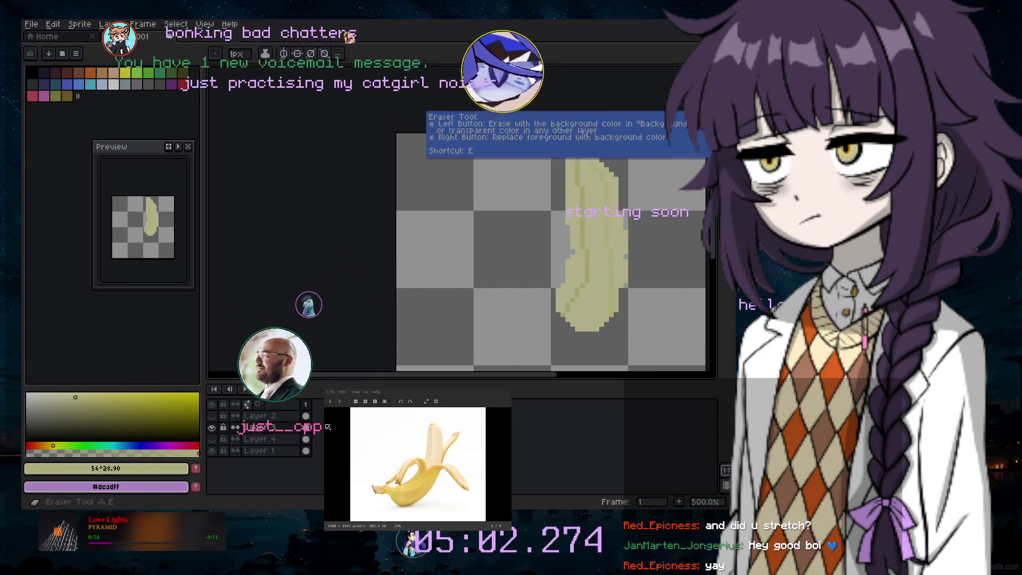
Undo the last two eraser strokes to restore the erased pale banana pixels
scroll(554, 251, "up", 2)
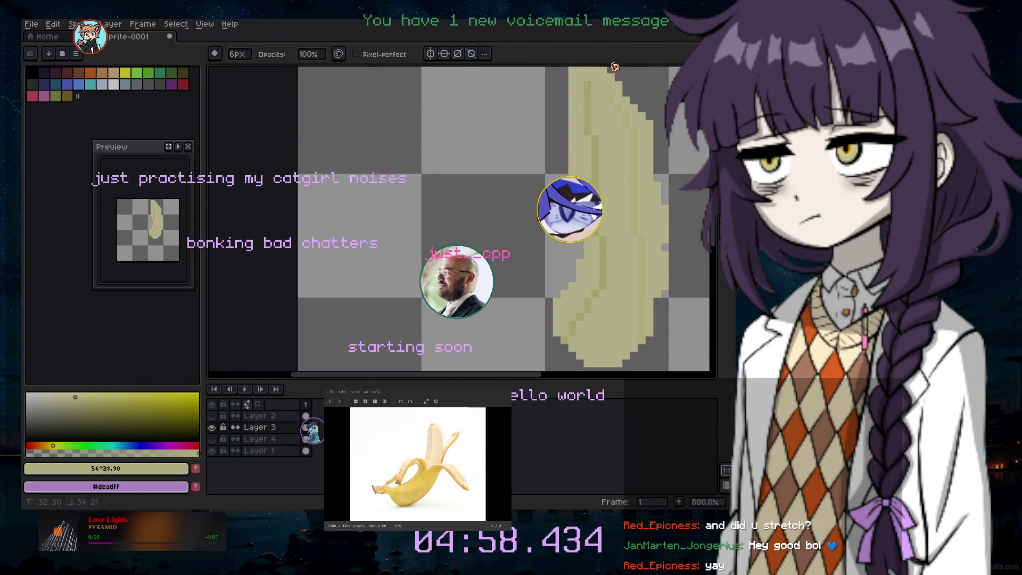
key("ctrl+z")
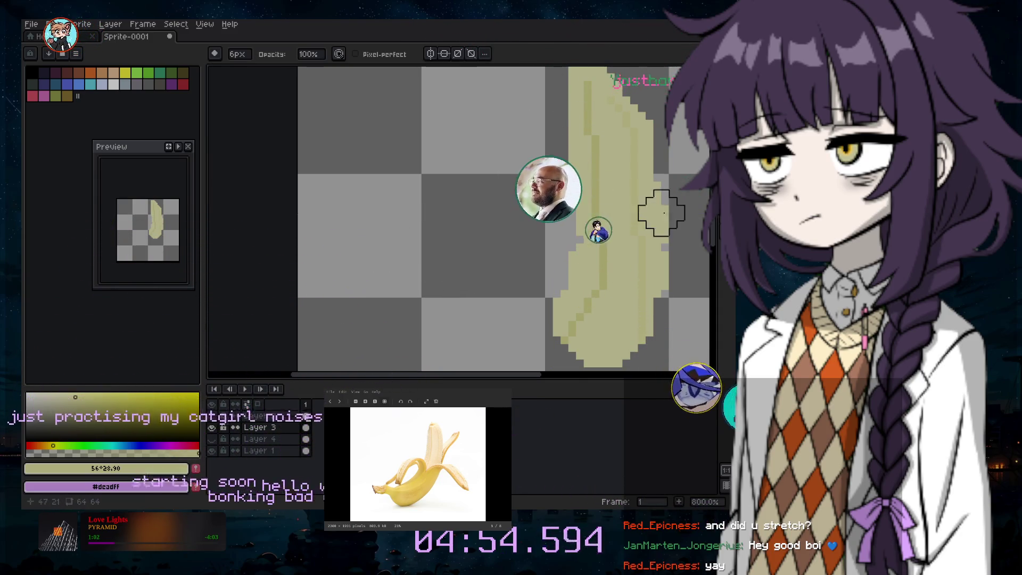
scroll(523, 280, "up", 3)
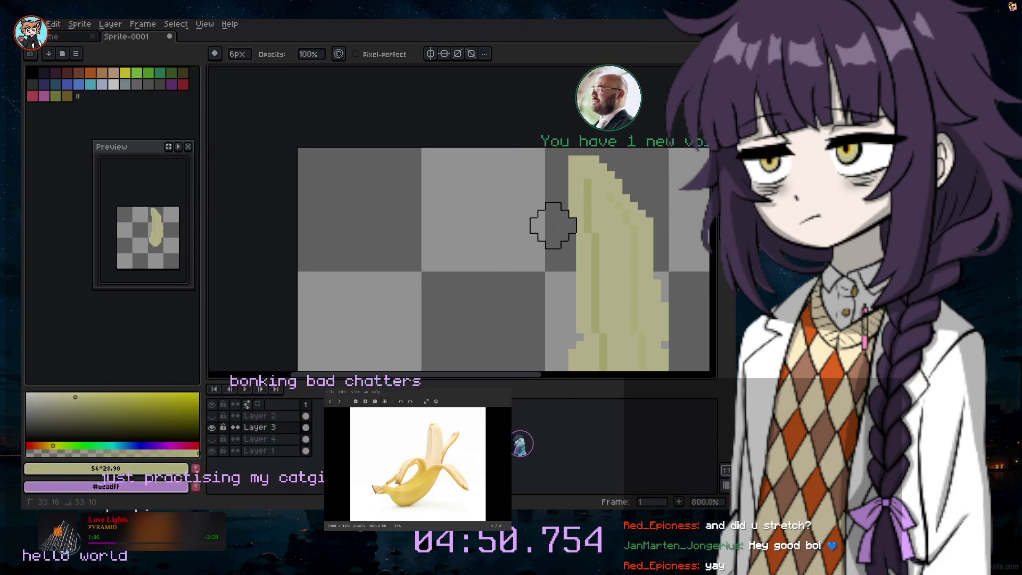
key("ctrl+z")
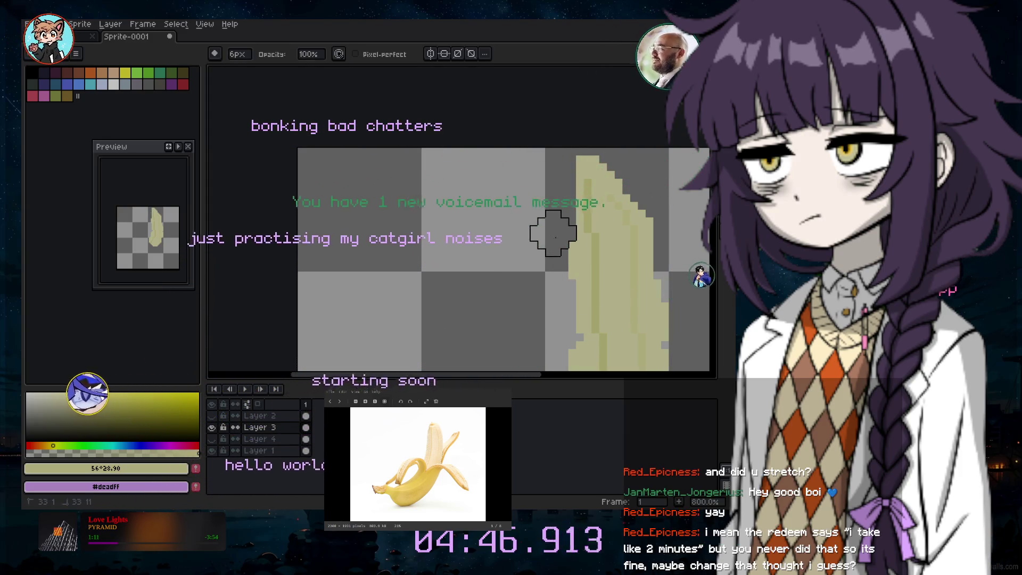
scroll(541, 331, "down", 1)
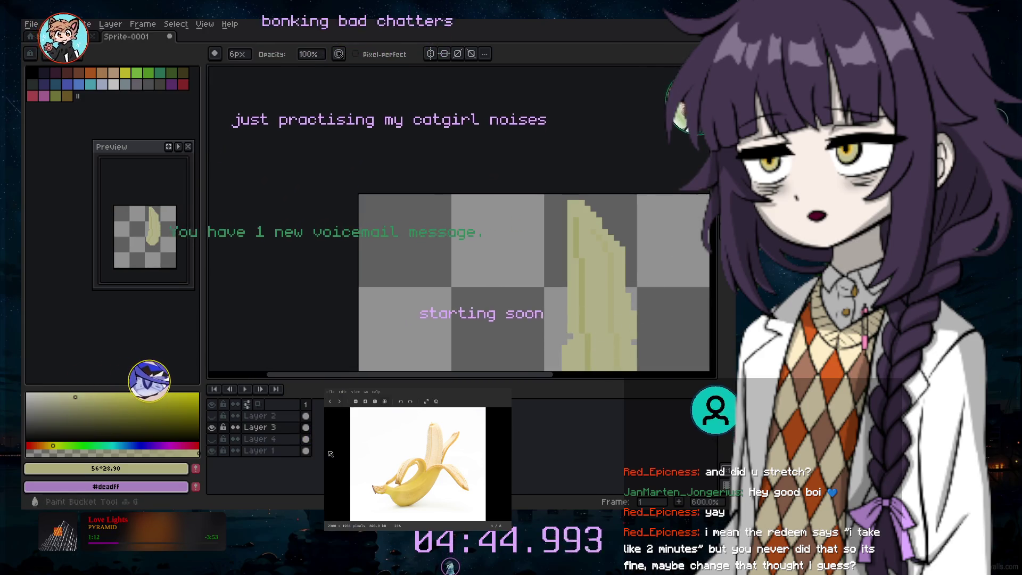
Sample the pale banana colour and paint a pale block onto the banana with a 2px pencil
left_click(585, 298)
key("b")
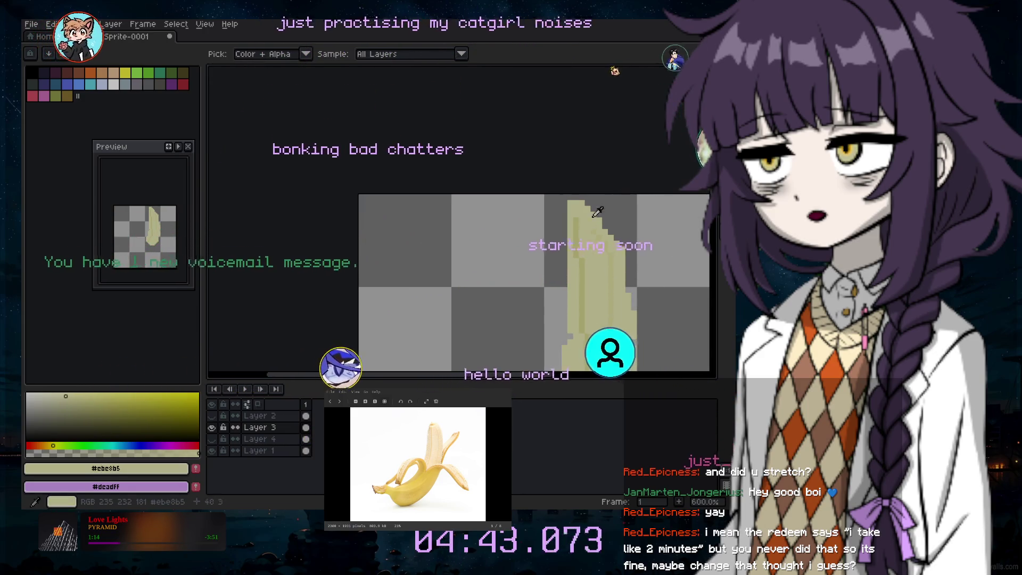
key("plus")
left_click(554, 208)
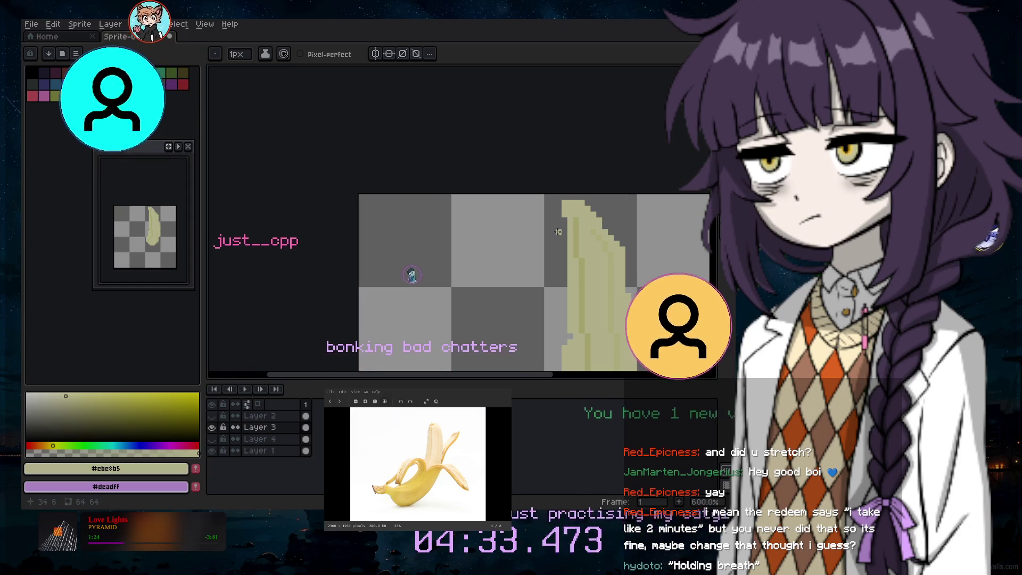
scroll(562, 244, "down", 1)
scroll(562, 244, "up", 2)
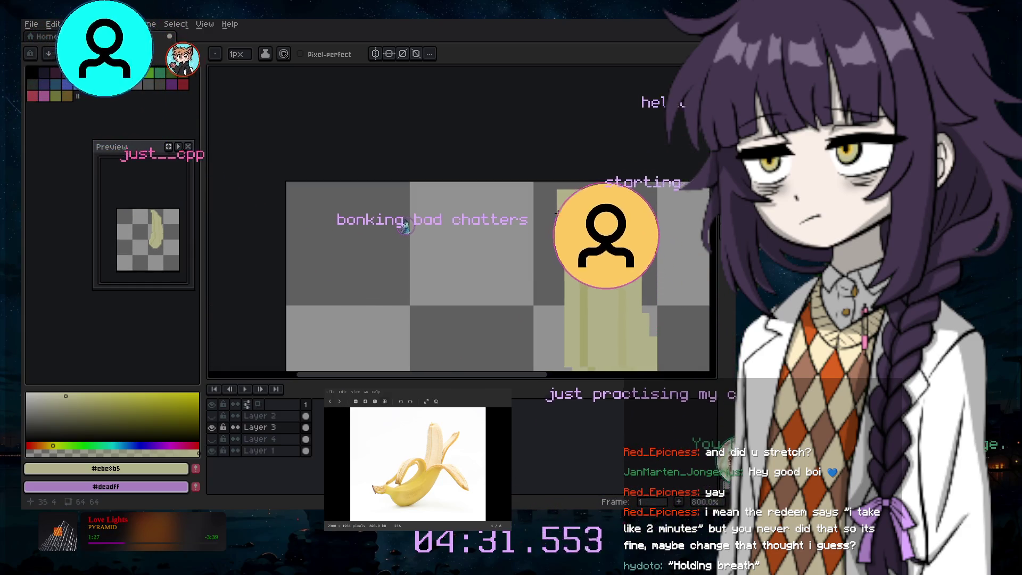
scroll(557, 275, "down", 3)
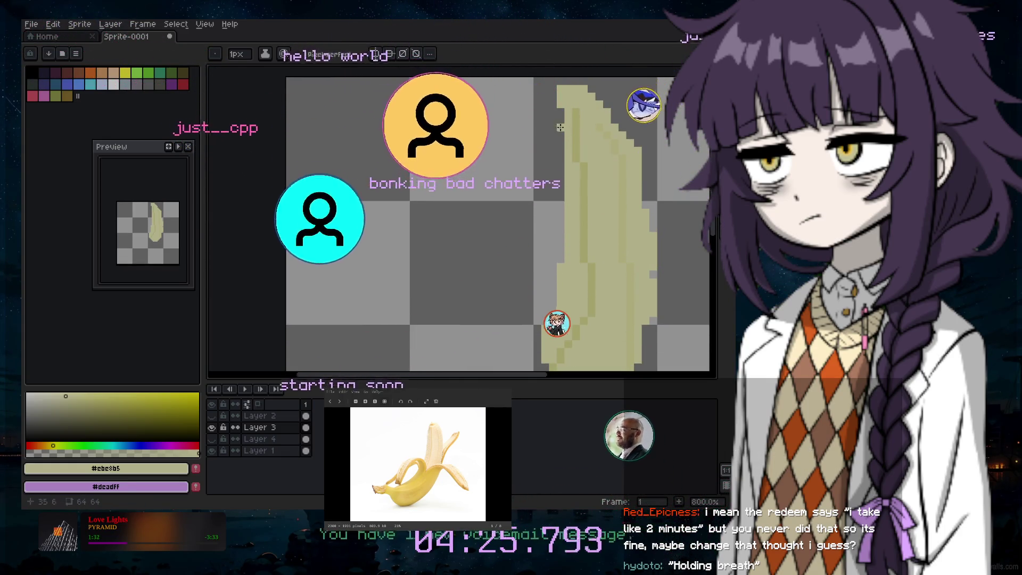
scroll(559, 250, "down", 3)
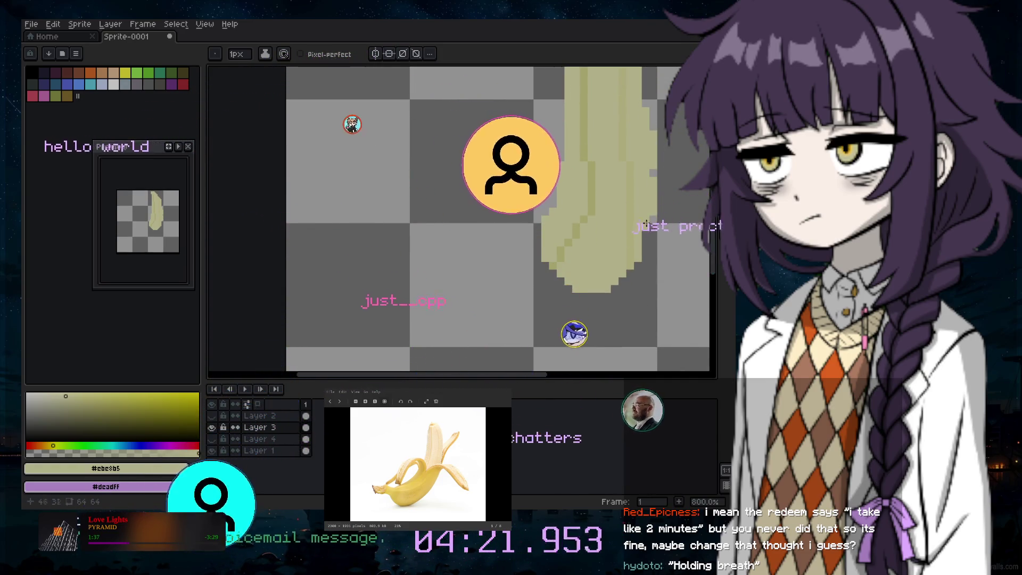
Make the yellow banana on Layer 2 visible again
key("e")
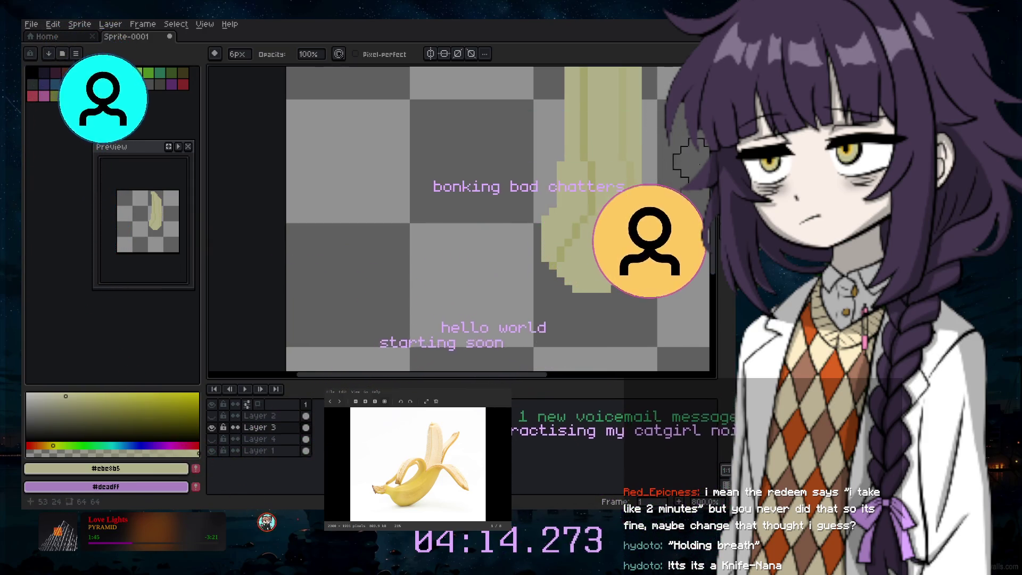
key("b")
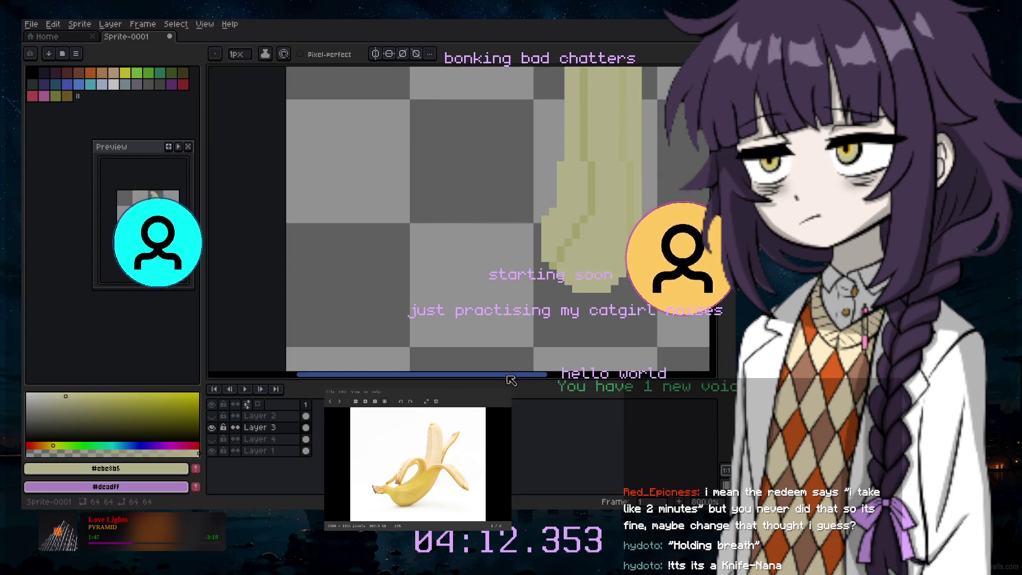
scroll(529, 333, "up", 3)
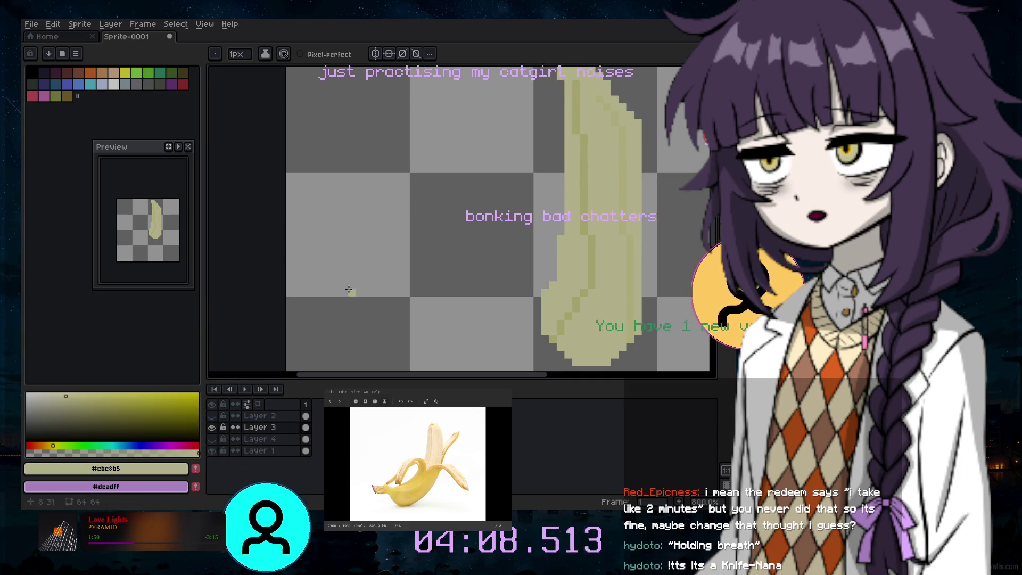
left_click(212, 418)
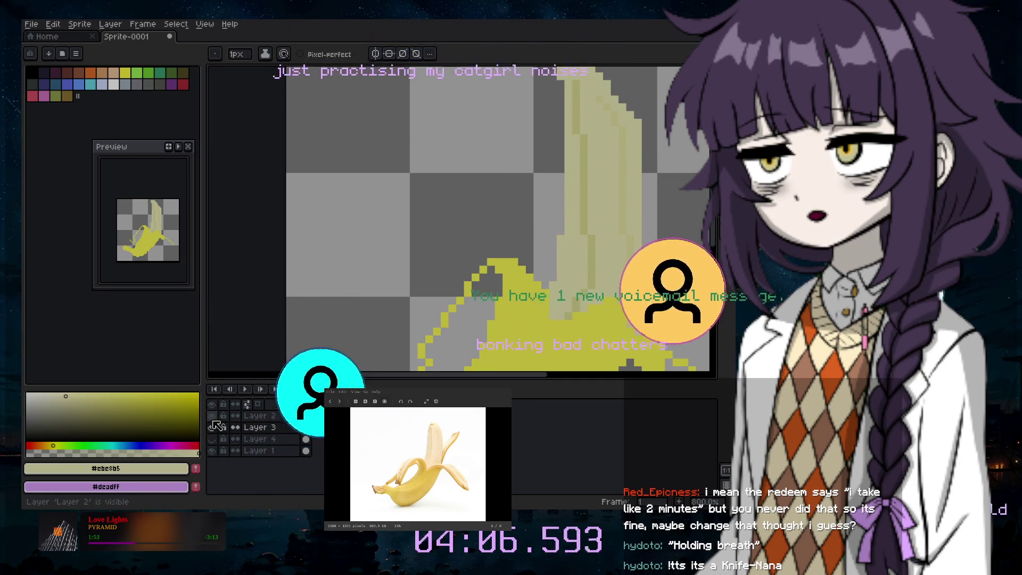
Restore the yellow banana's diagonal pose and compare layers, leaving Layer 3 hidden and Layer 4 shown
left_click(212, 439)
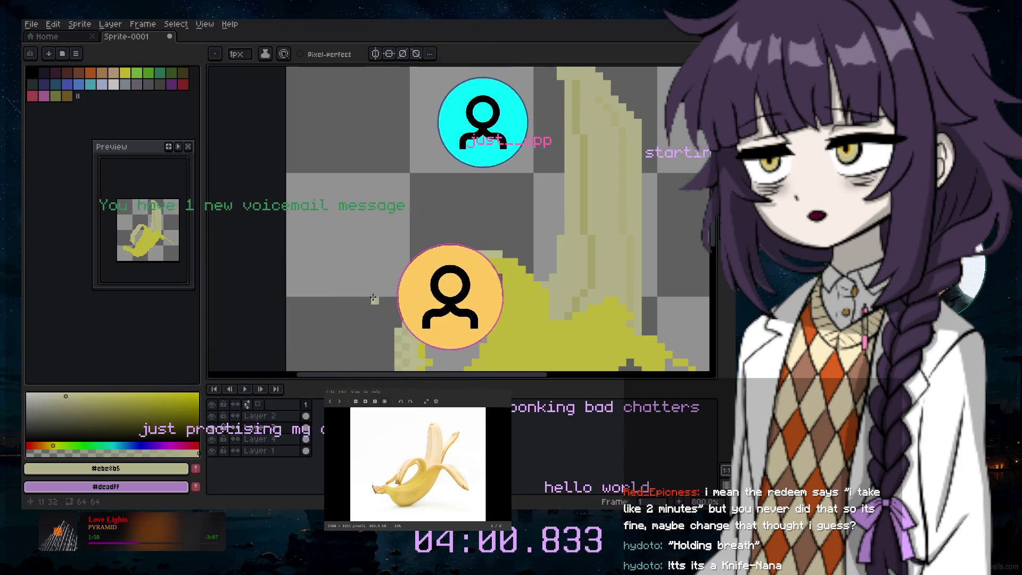
key("ctrl+z")
key("ctrl+z")
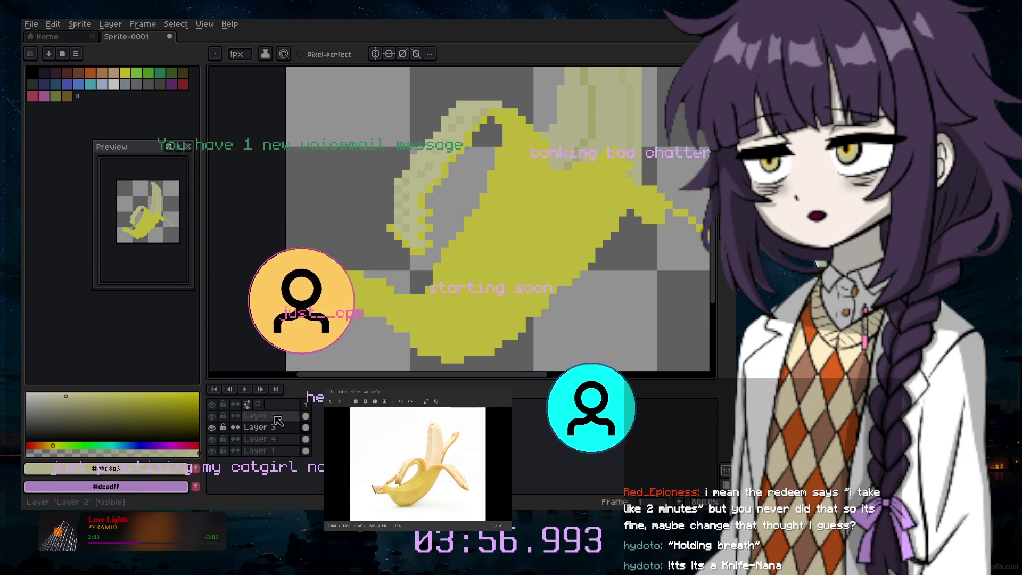
left_click(211, 416)
left_click(212, 416)
left_click(211, 416)
left_click(211, 416)
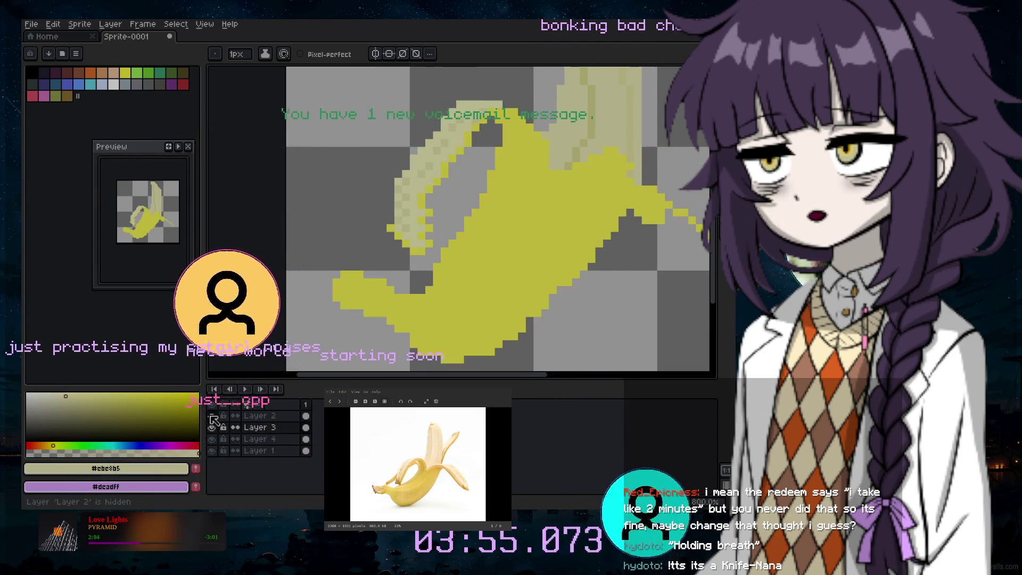
left_click(212, 427)
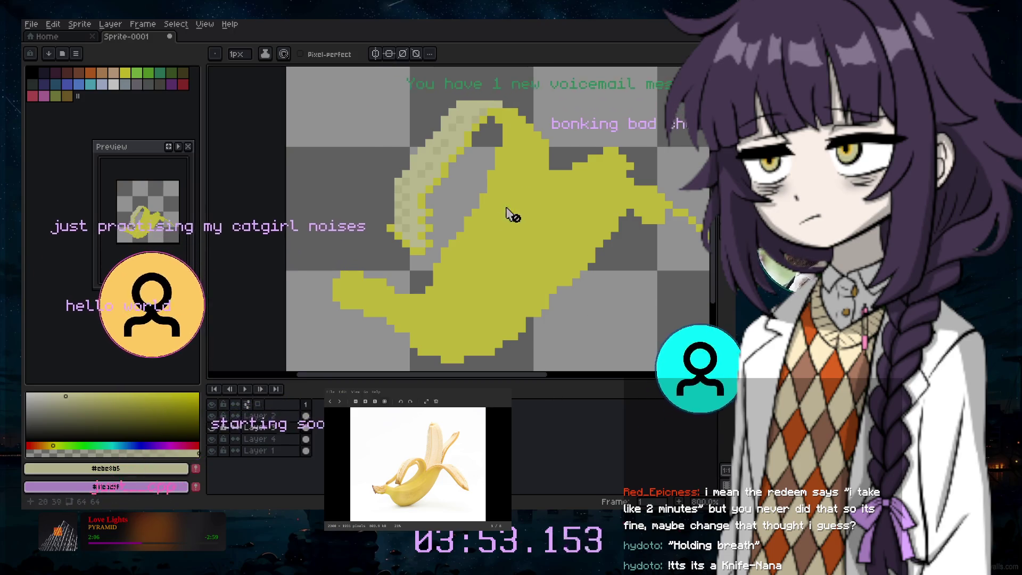
left_click(212, 440)
left_click(212, 440)
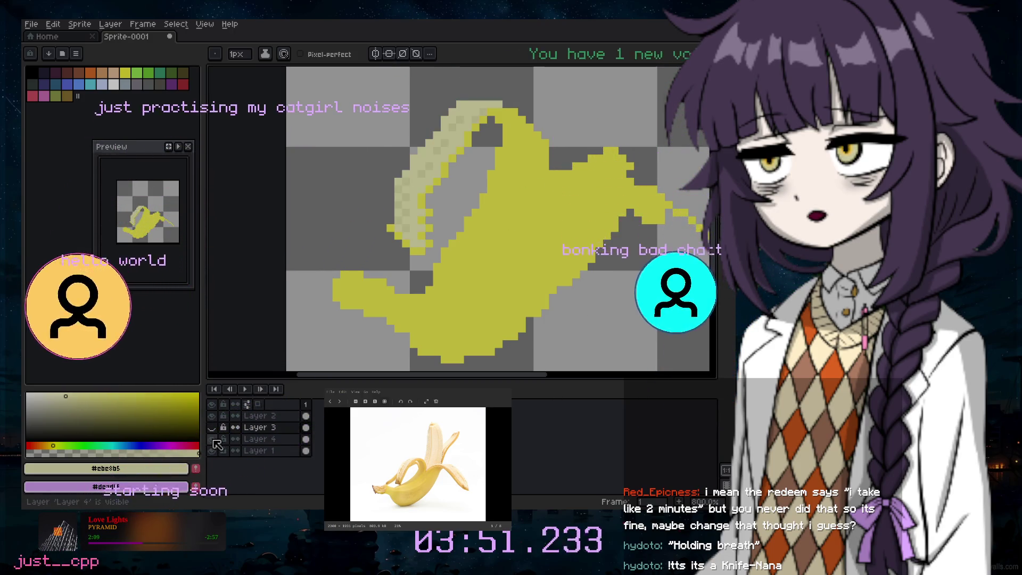
left_click(212, 416)
left_click(212, 416)
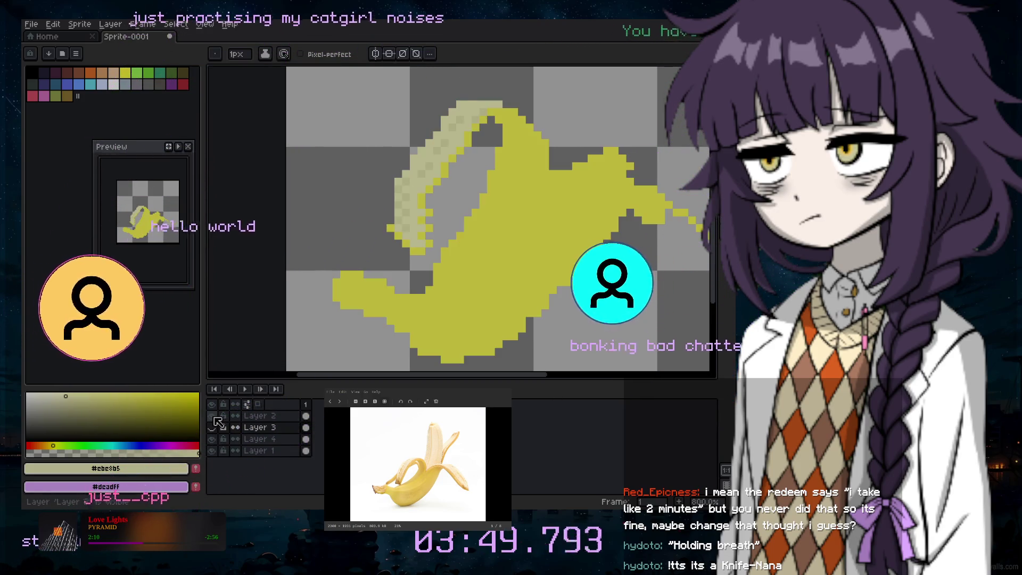
On Layer 2, sample the banana's #faf24d yellow and adjust it to HSV 57°, 55%, 96%
left_click(284, 415)
key("i")
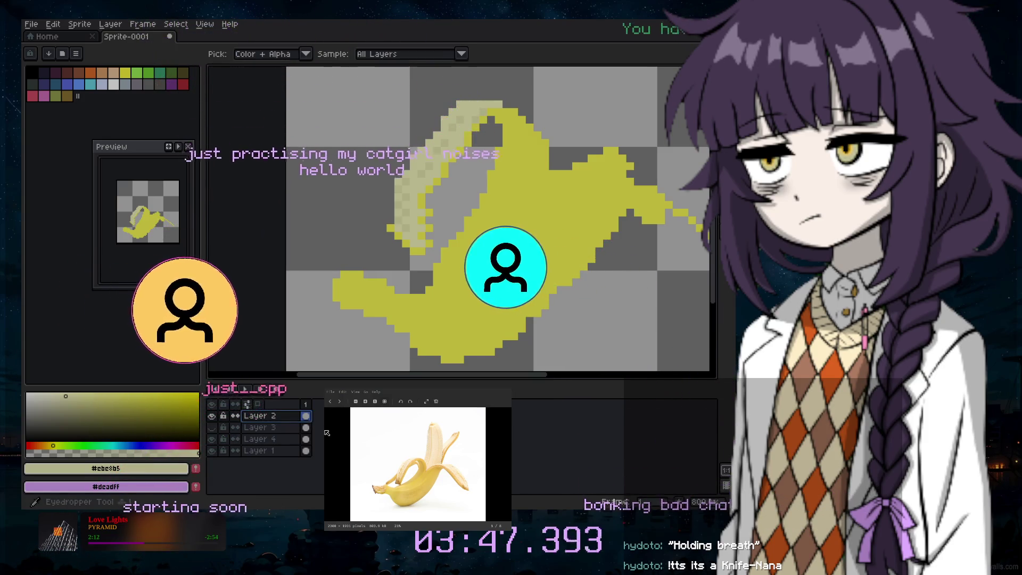
left_click(514, 176)
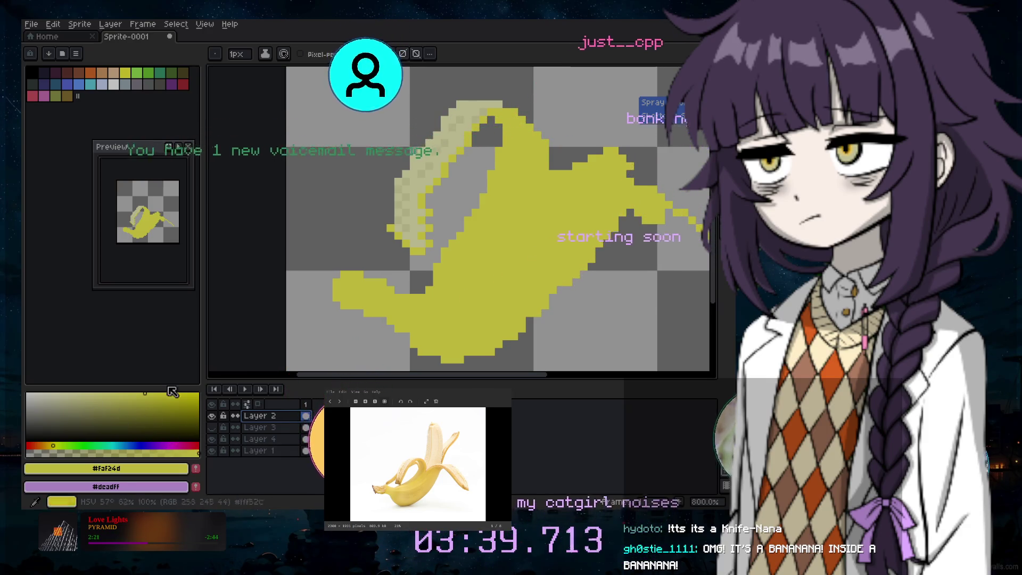
left_click(122, 395)
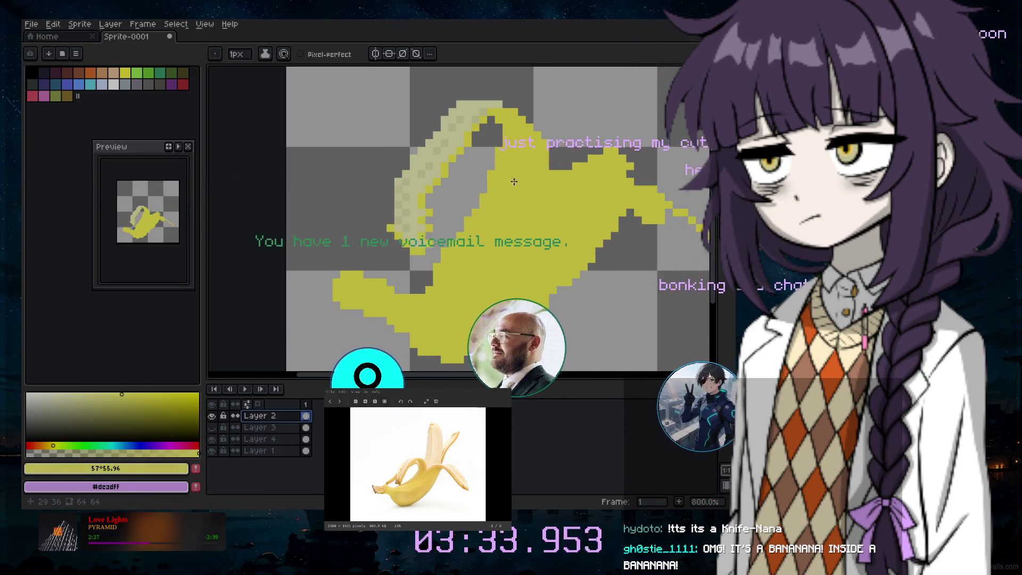
Dab darker yellow (HSV 57°, 81%, 94%) shading onto the lower banana flesh
scroll(527, 186, "up", 2)
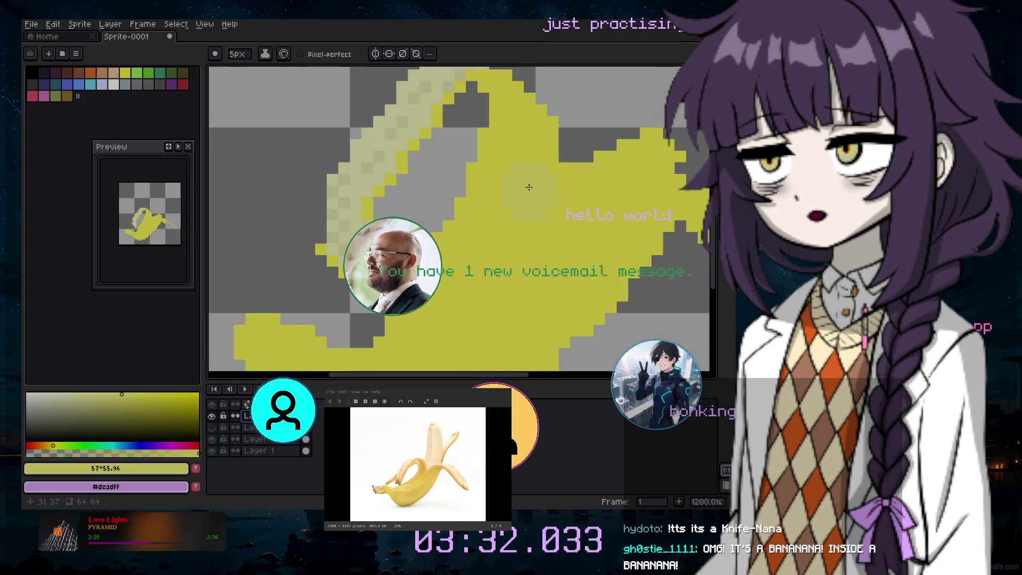
scroll(528, 187, "up", 3)
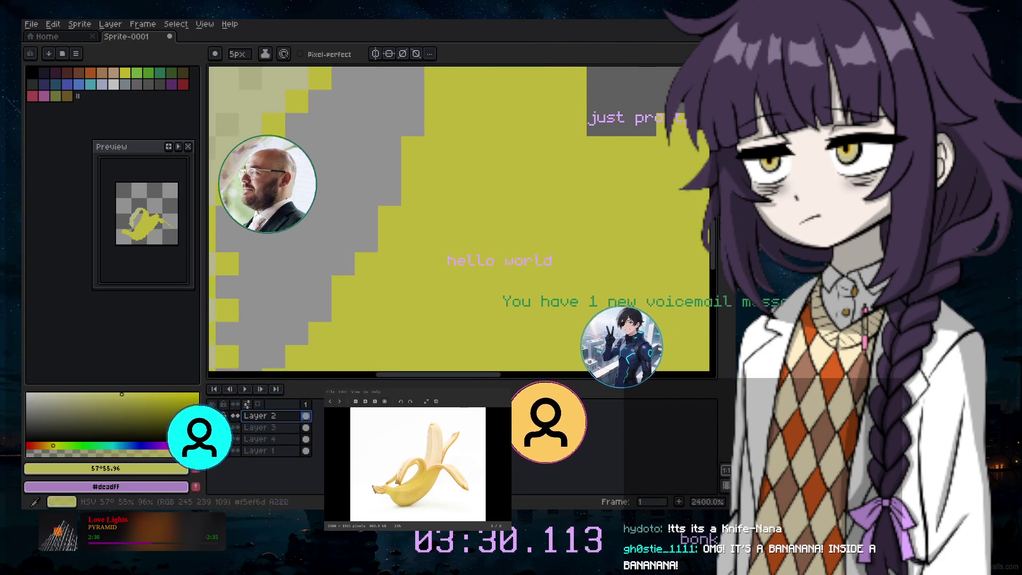
left_click(560, 132)
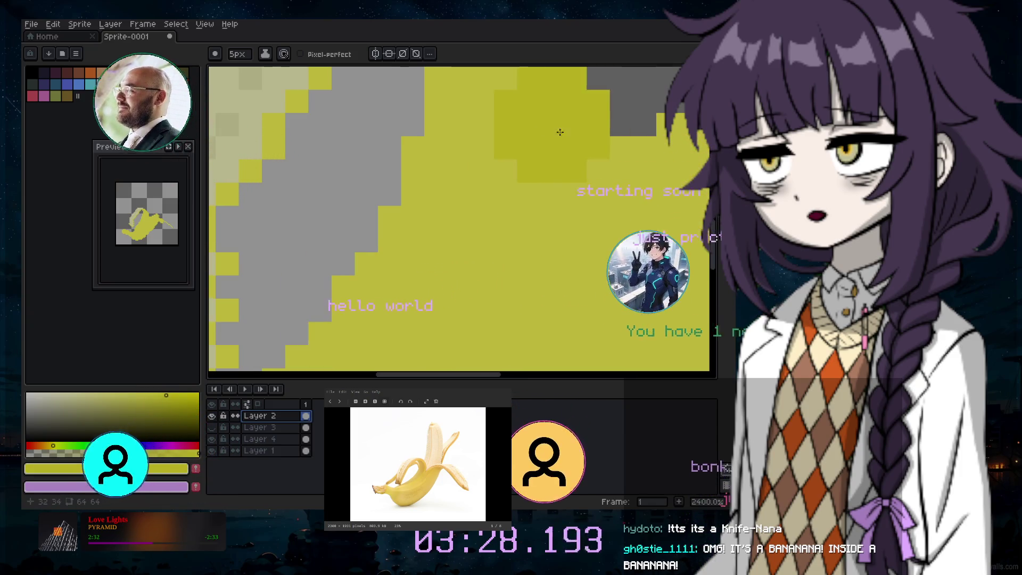
key("ctrl+z")
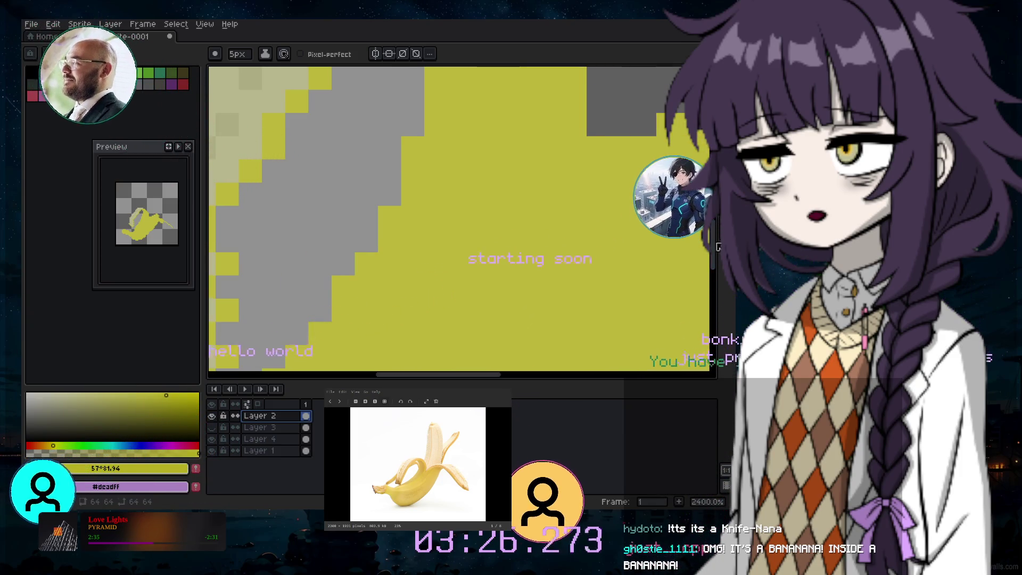
left_click(521, 283)
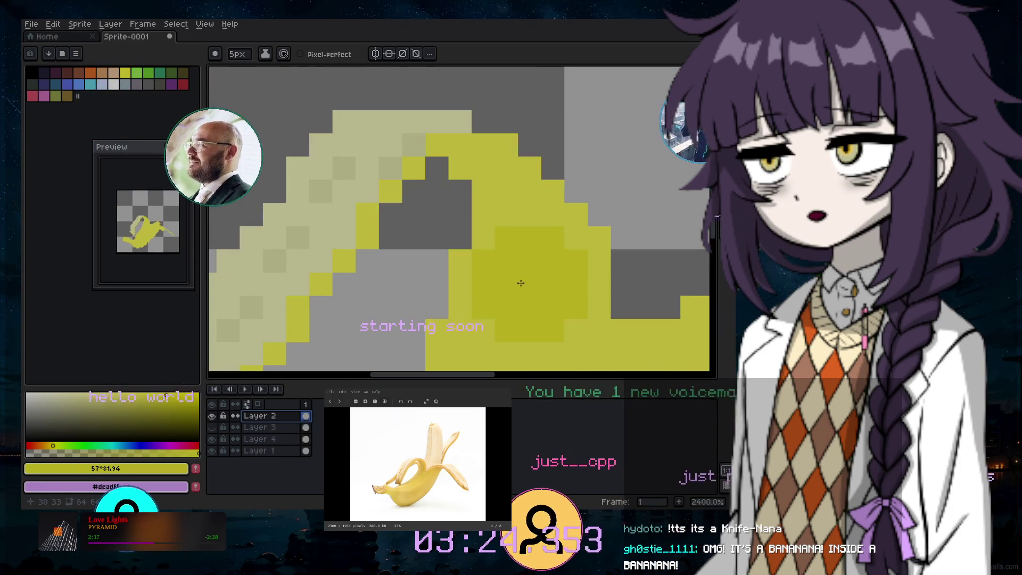
Shrink the pencil to 1px and zoom out to 1200% for single-pixel detail
key("minus")
key("minus")
key("minus")
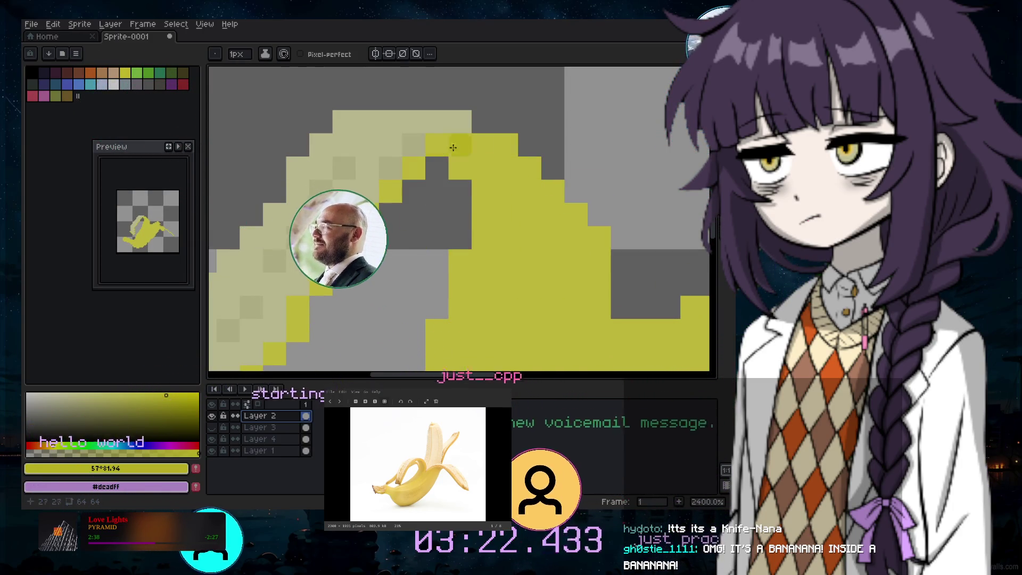
scroll(627, 144, "down", 5)
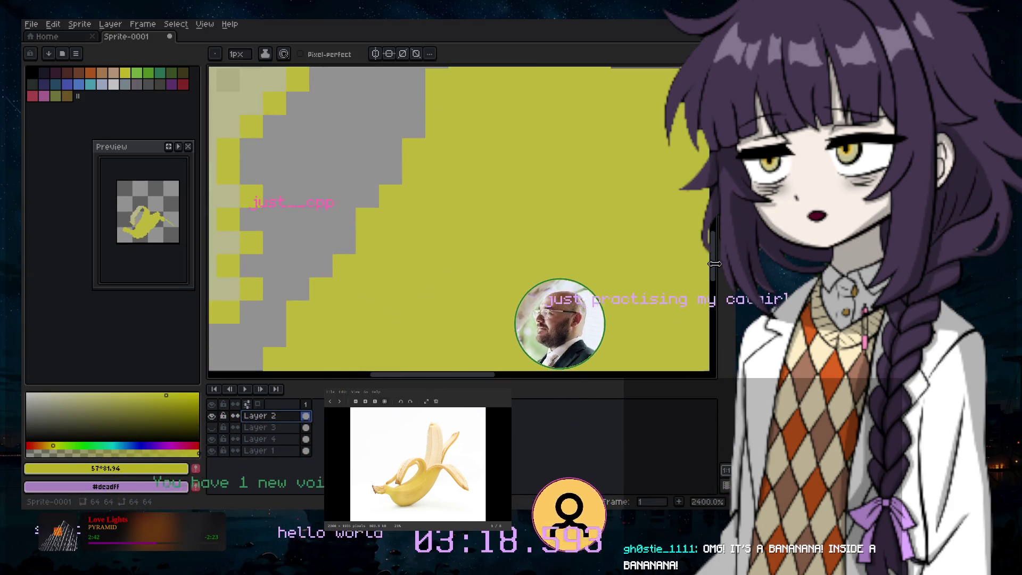
scroll(658, 188, "down", 3)
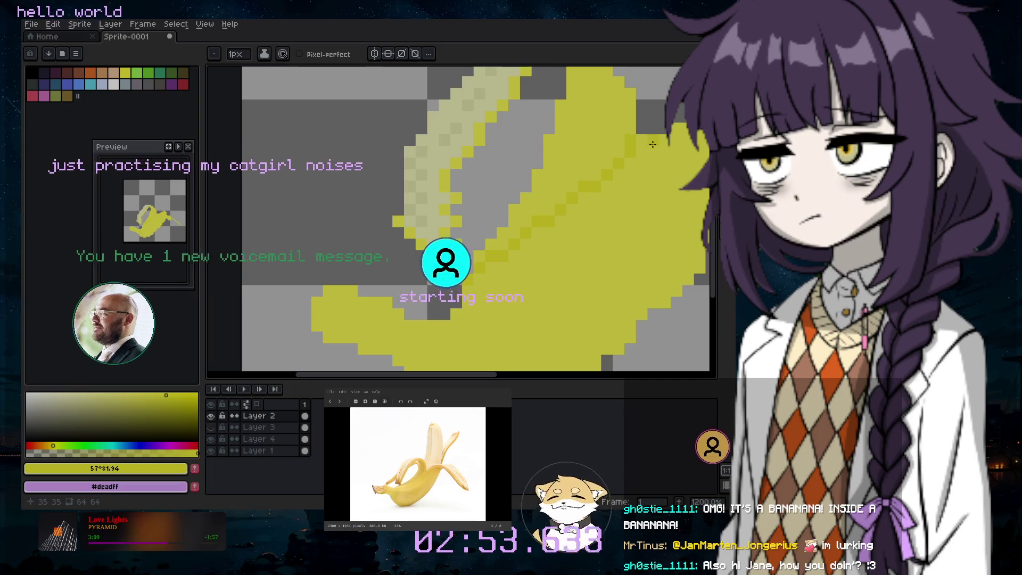
key("b")
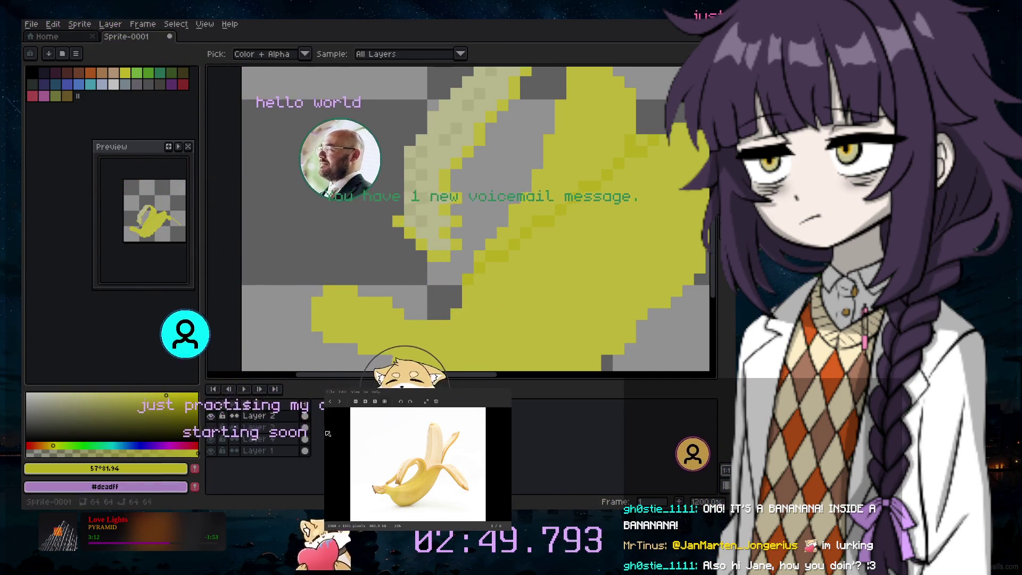
Sample the banana's yellows from the canvas as the drawing colour
left_click(636, 129, "alt")
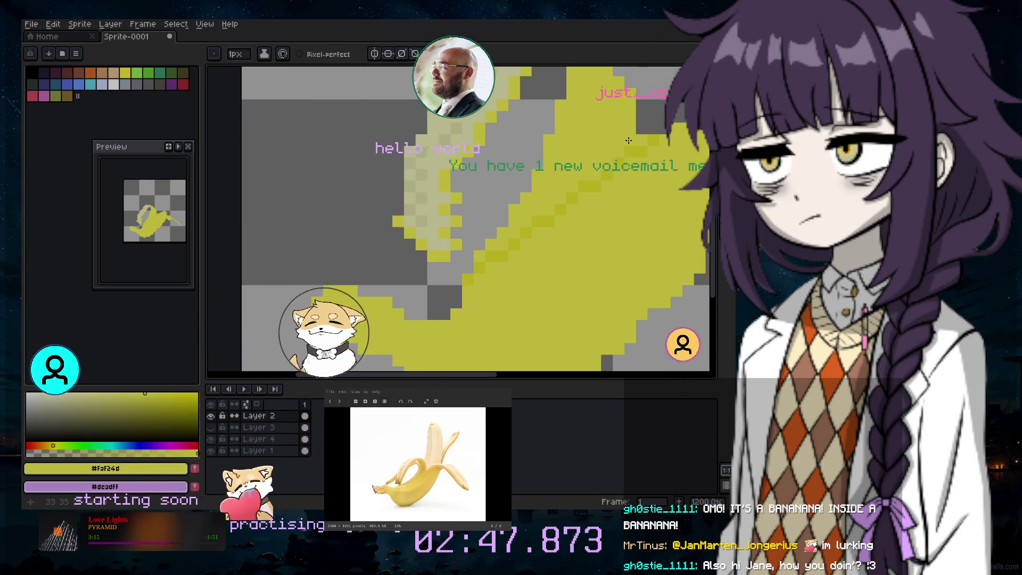
scroll(648, 160, "down", 3)
scroll(648, 160, "up", 1)
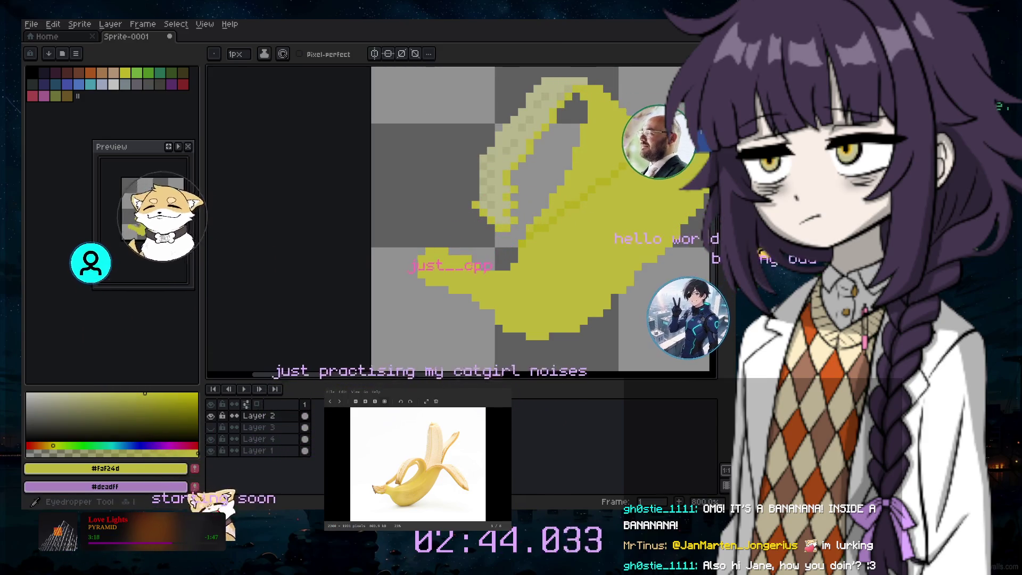
key("alt")
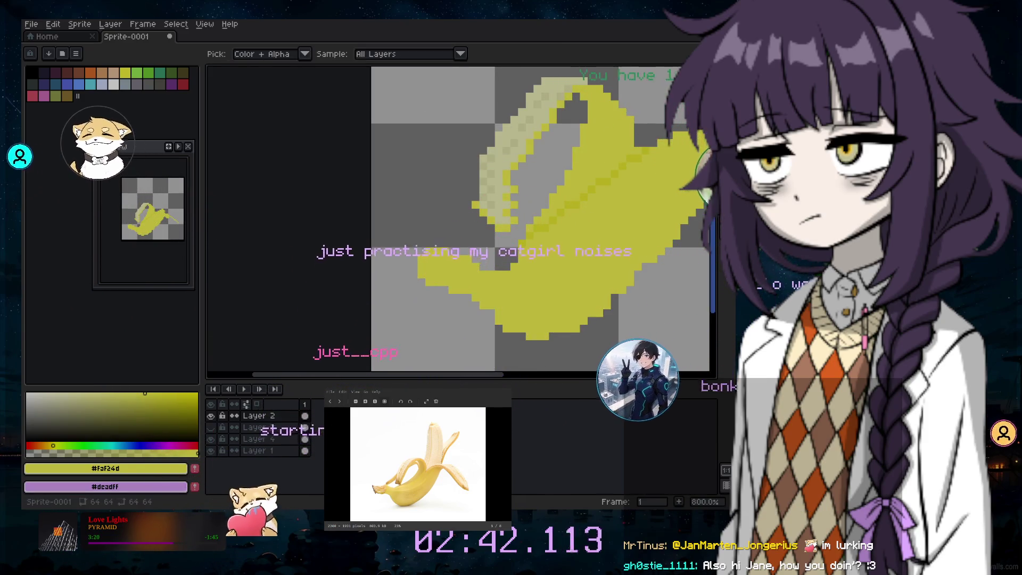
key("b")
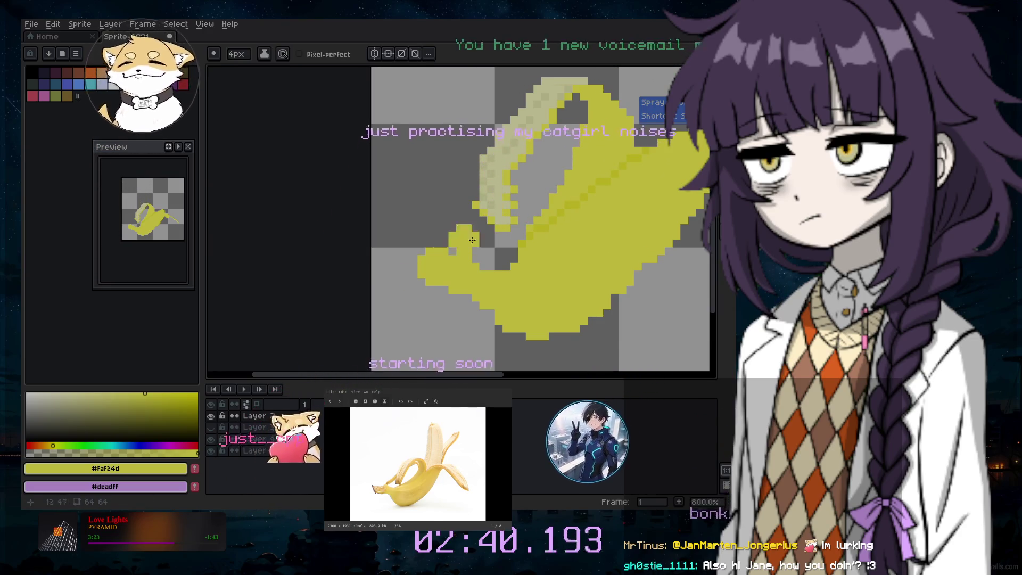
left_click(330, 418, "alt")
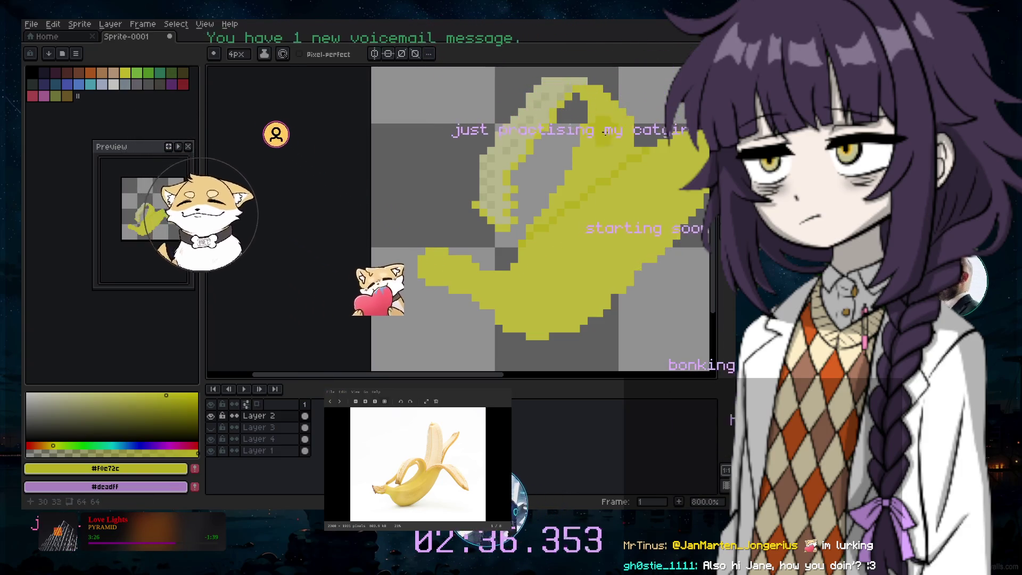
key("v")
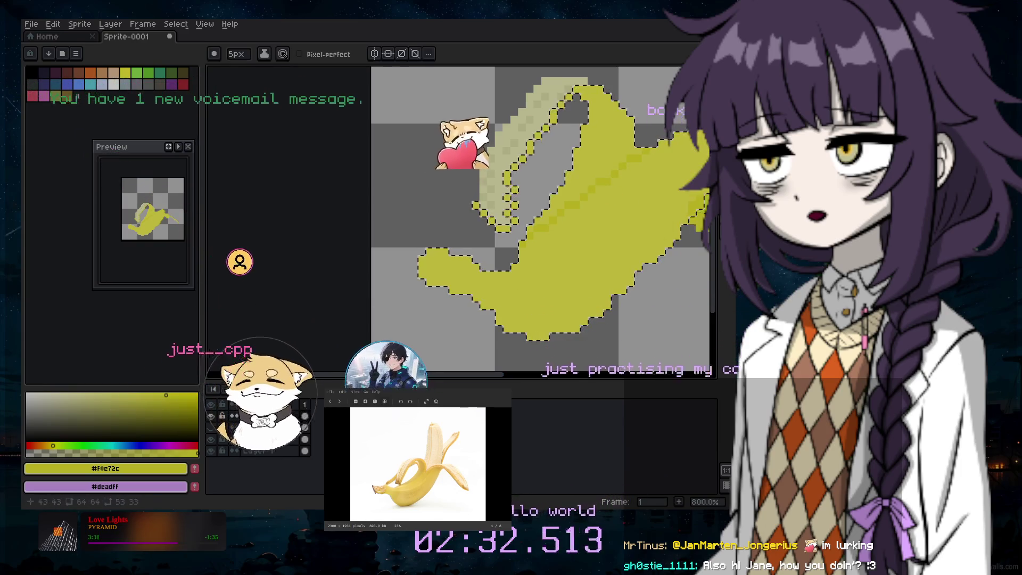
key("g")
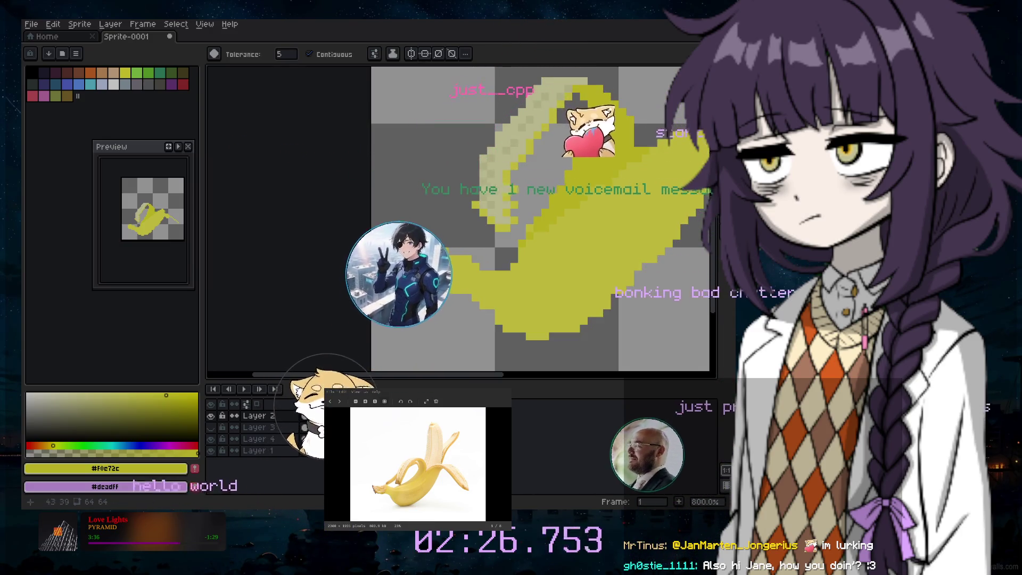
key("b")
Fill in the banana body with yellow #f0e72c using a 2px pencil
left_click(547, 145)
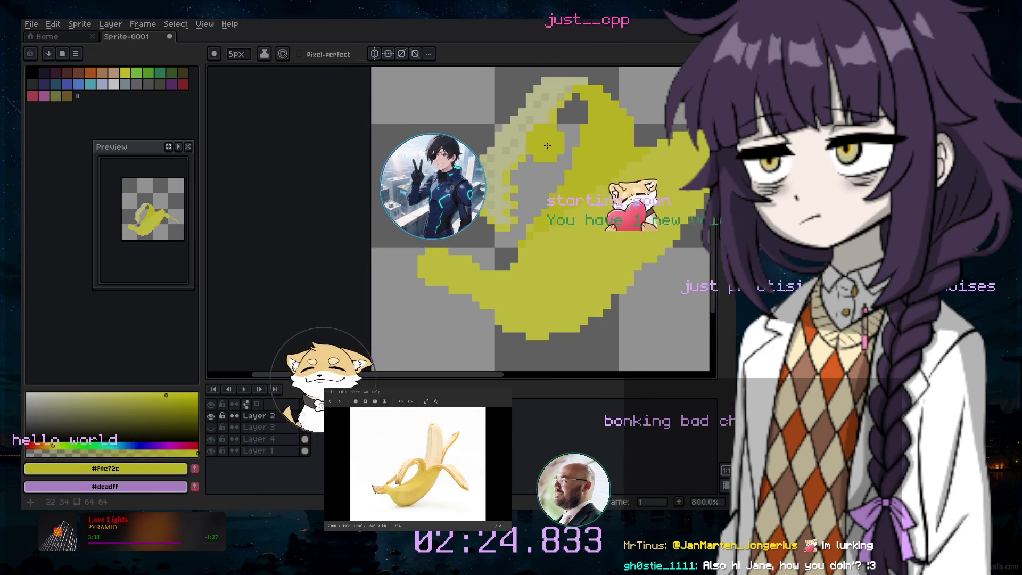
key("minus")
key("minus")
key("minus")
scroll(535, 243, "up", 6)
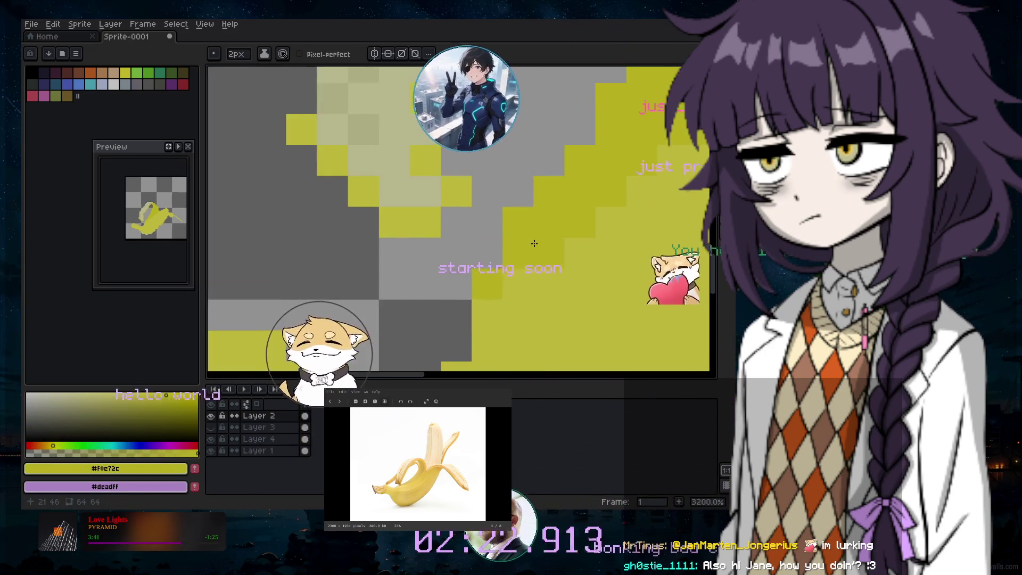
scroll(535, 243, "down", 3)
key("minus")
scroll(639, 200, "down", 2)
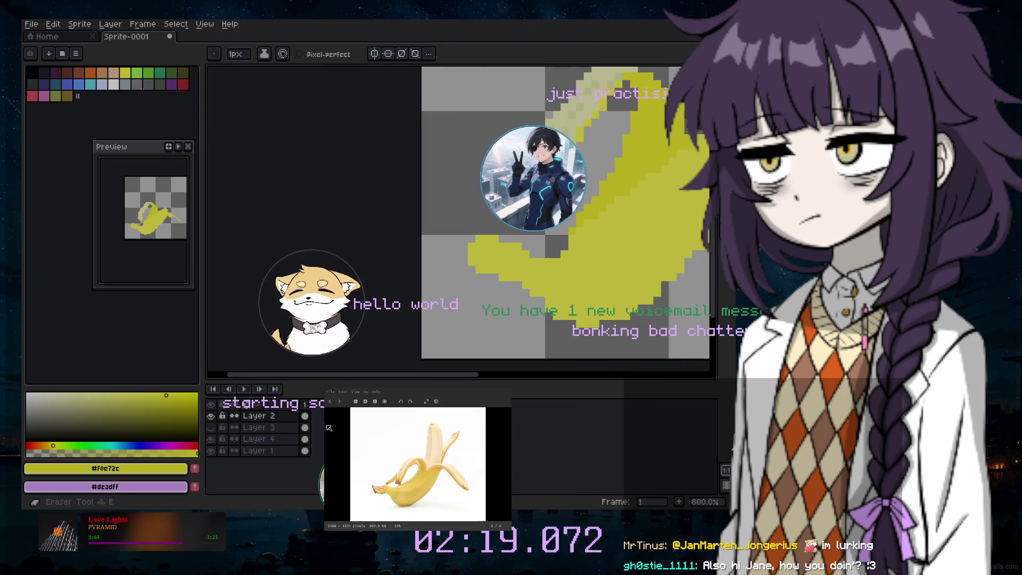
key("b")
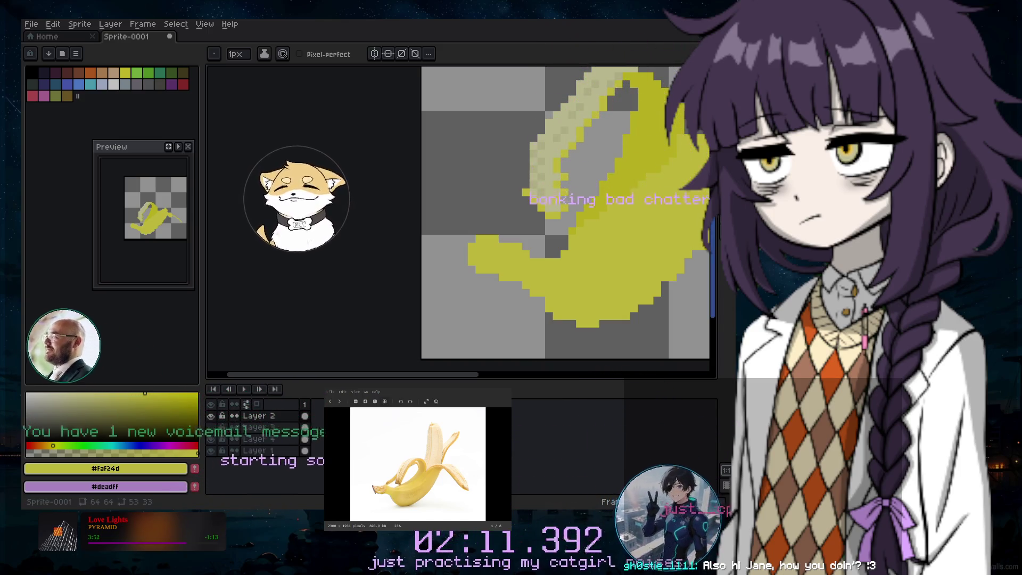
left_click_drag(470, 375, 565, 370)
Ready the eyedropper and a 1px pencil for thin strands on the banana's right tail
key("i")
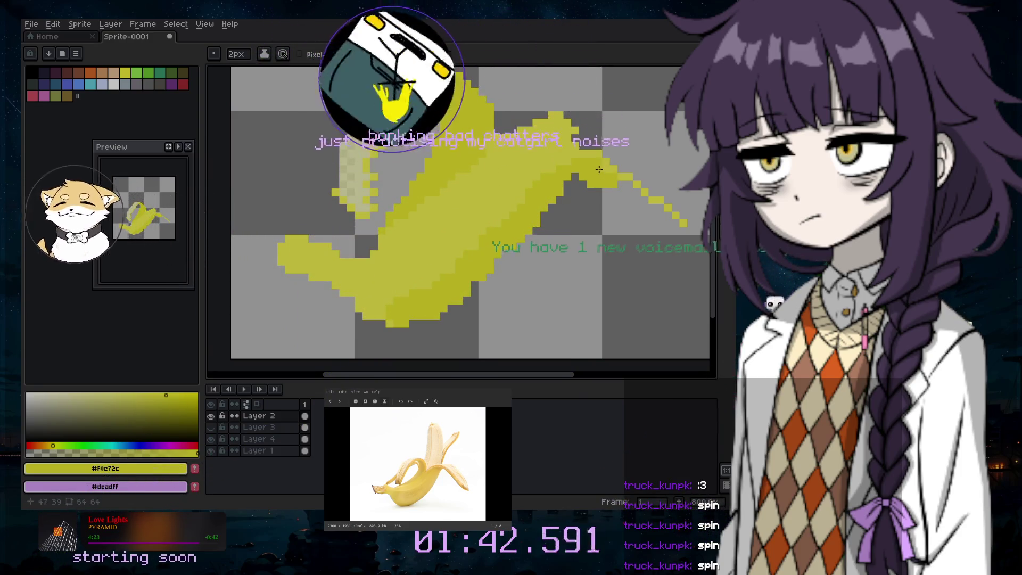
key("minus")
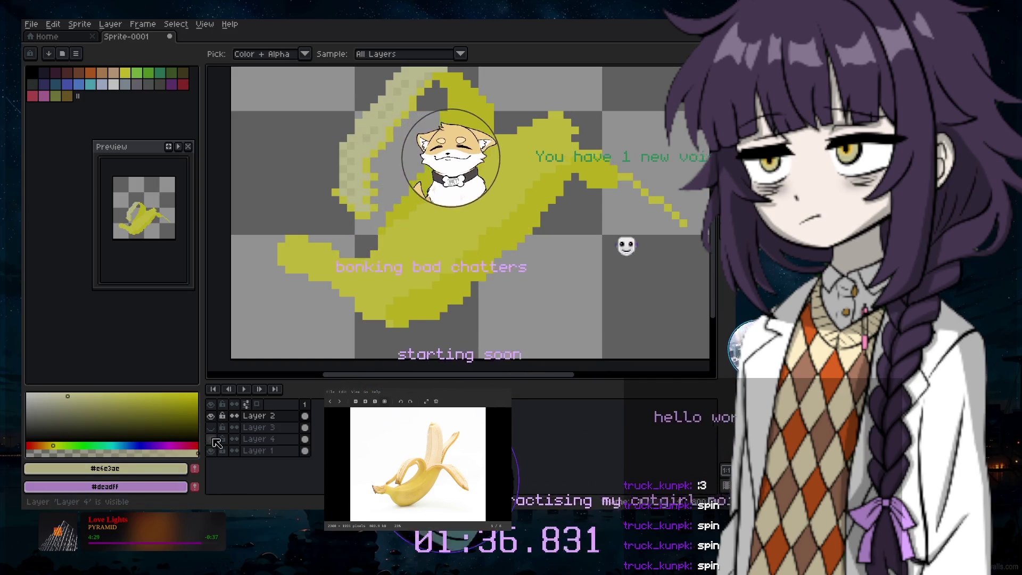
Show Layer 4 and paint over the banana's right tail in pale beige with a 4px pencil
left_click(258, 439)
key("b")
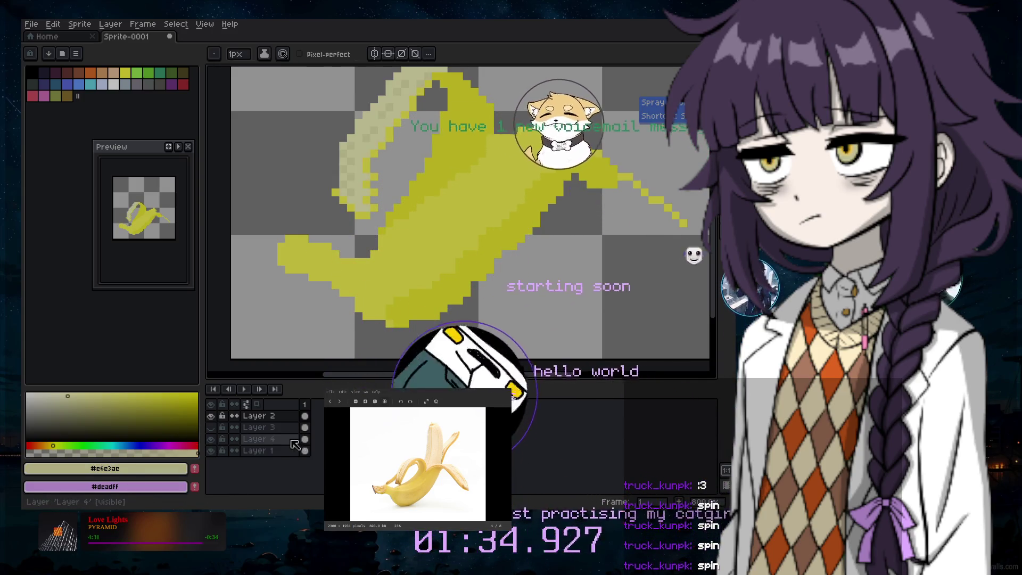
key("plus")
key("plus")
key("plus")
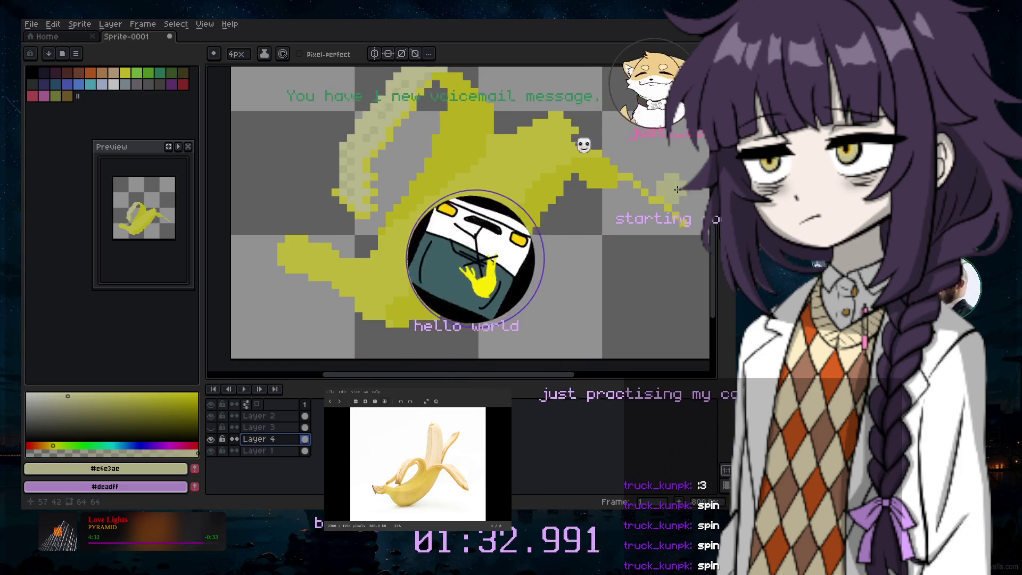
left_click_drag(681, 204, 631, 164)
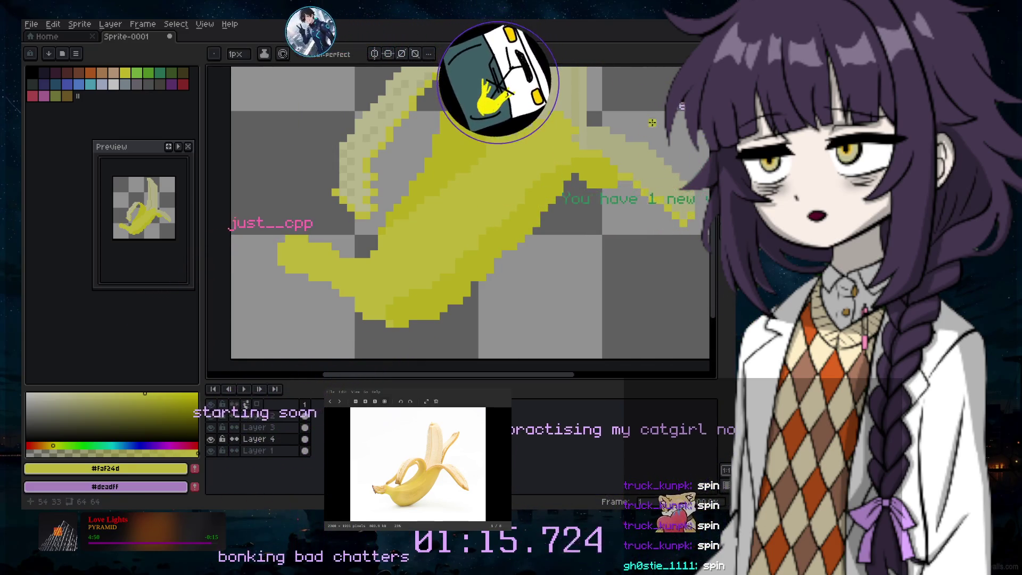
scroll(652, 123, "down", 2)
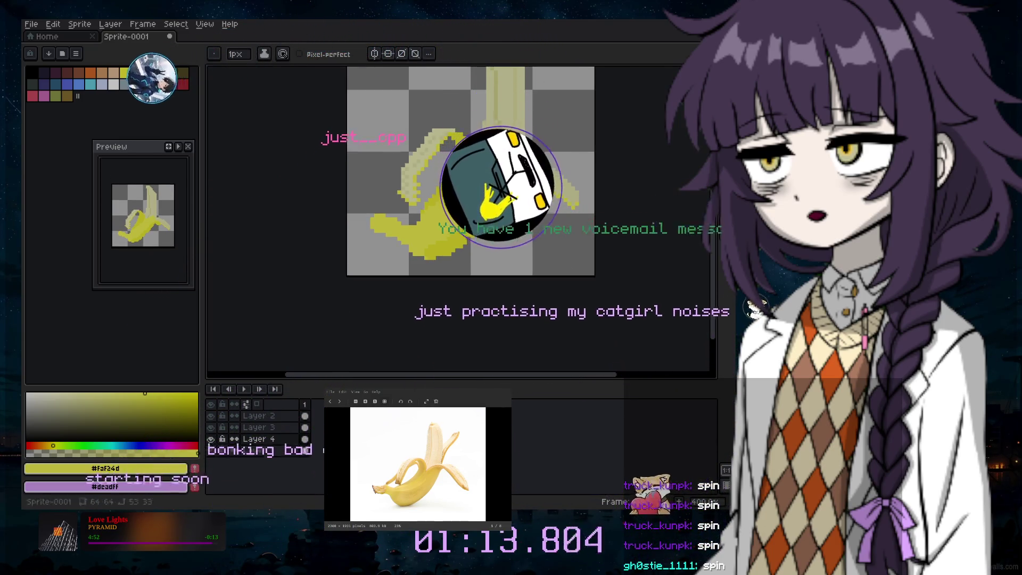
scroll(691, 175, "up", 2)
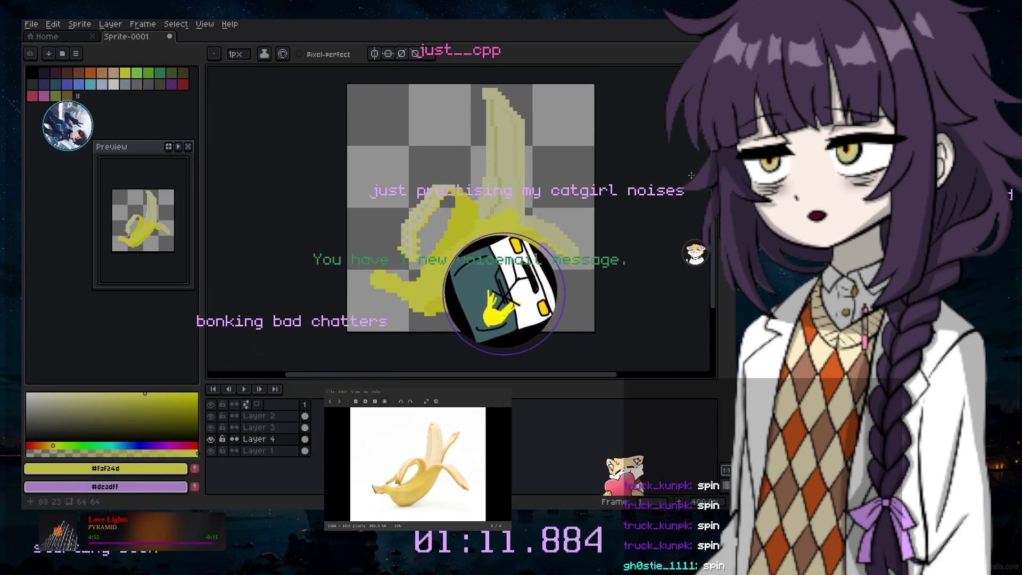
key("alt")
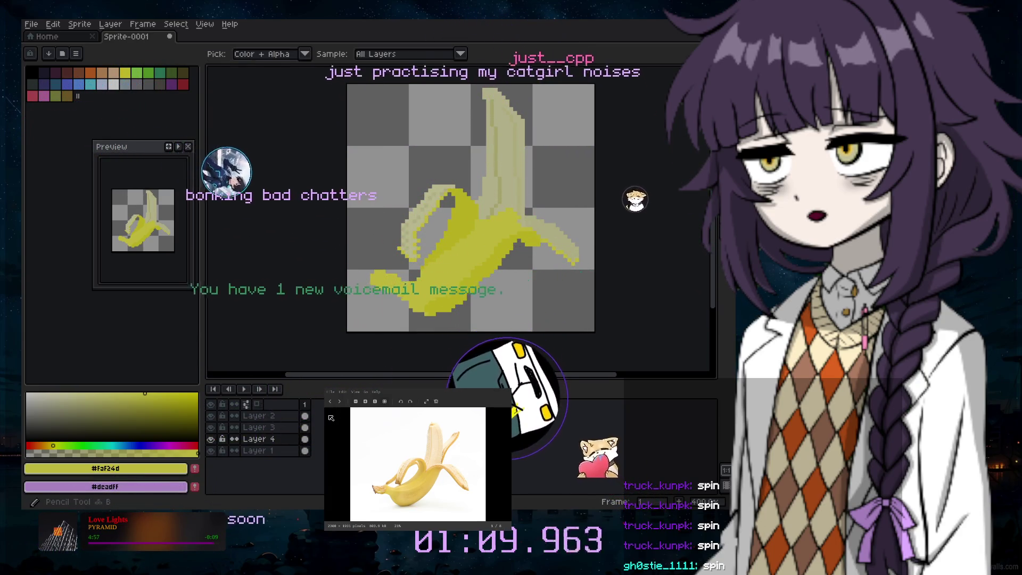
left_click(295, 453)
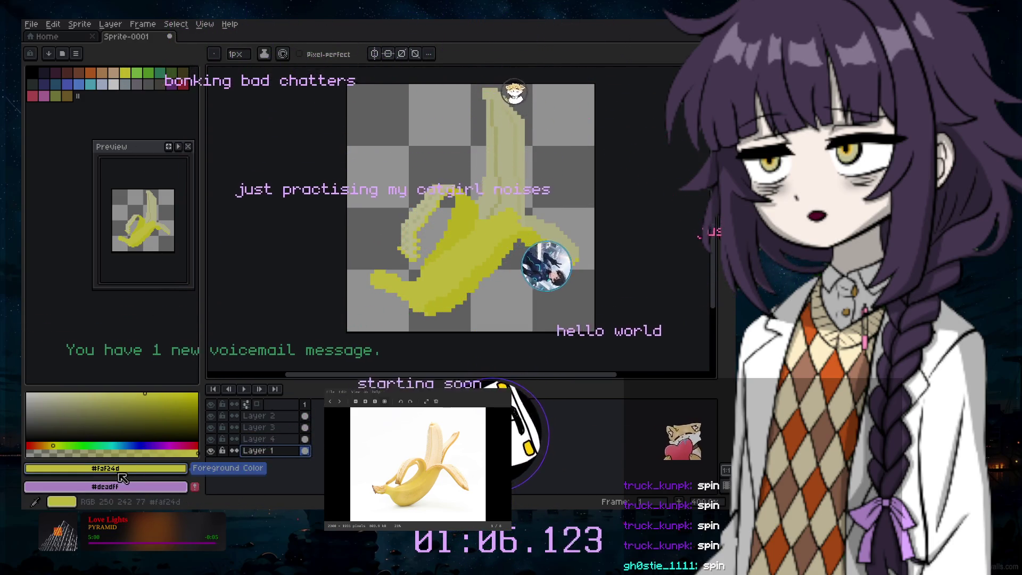
scroll(494, 194, "up", 15)
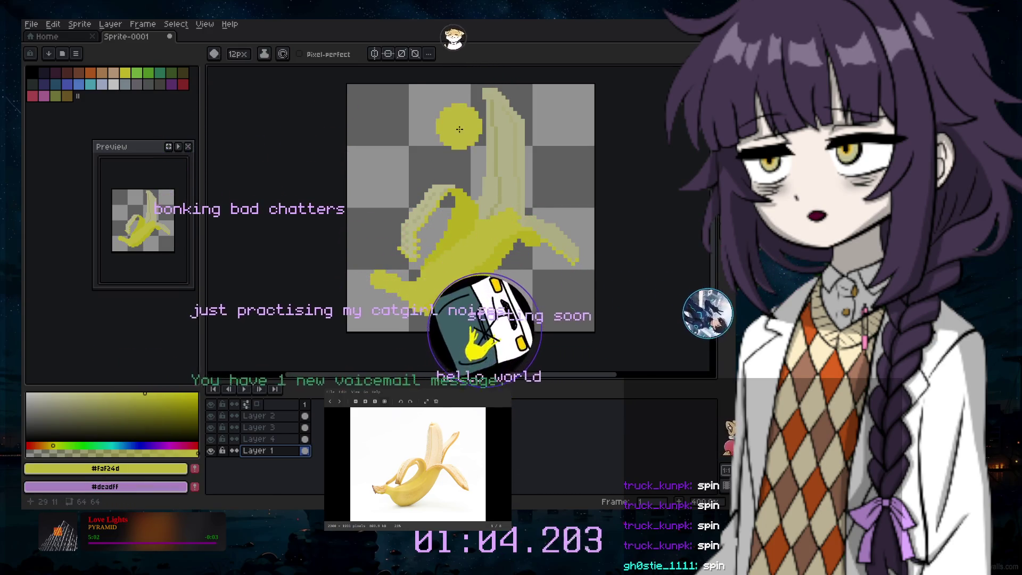
scroll(471, 111, "up", 5)
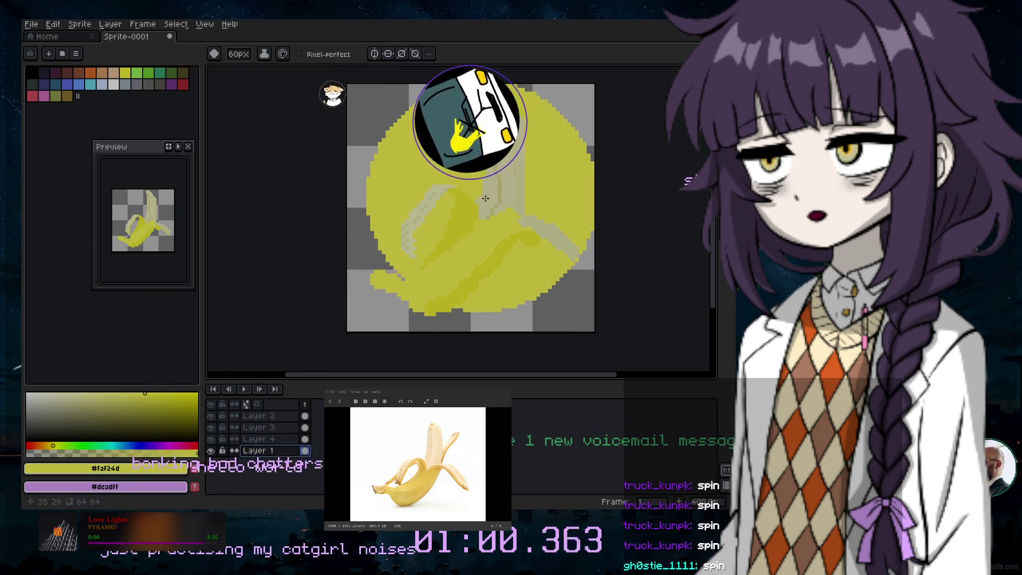
right_click(483, 206)
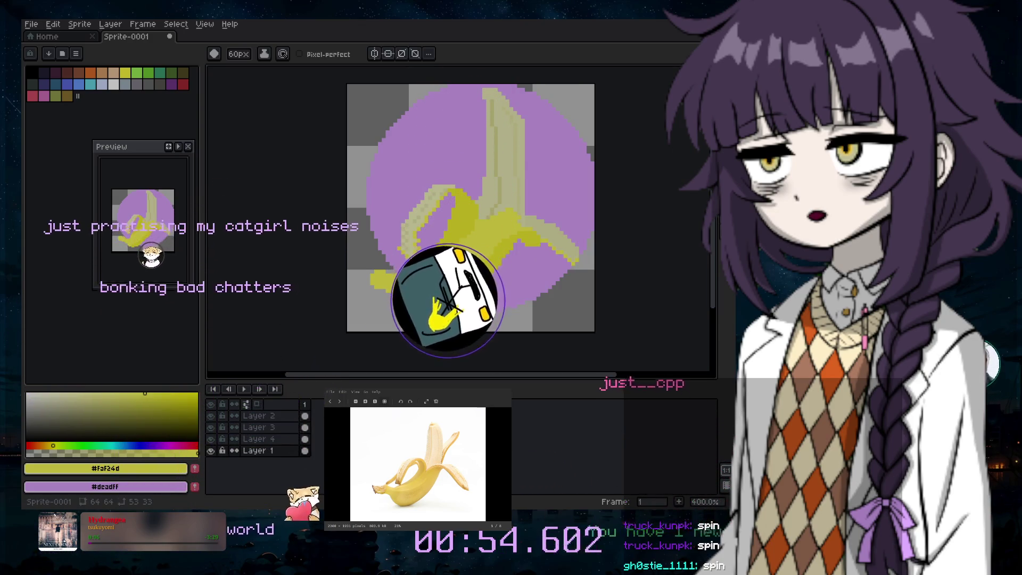
left_click(296, 440)
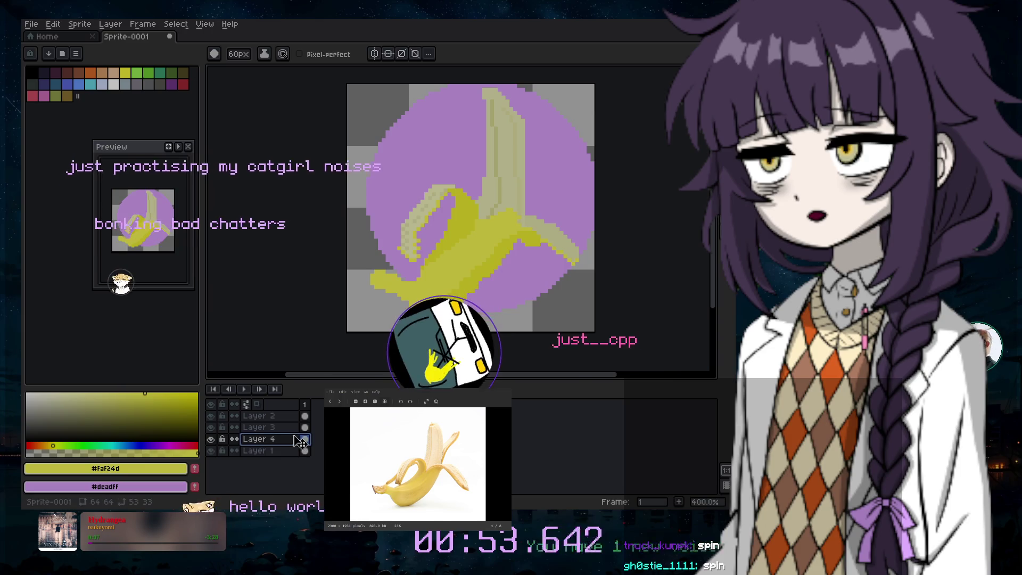
left_click(211, 429)
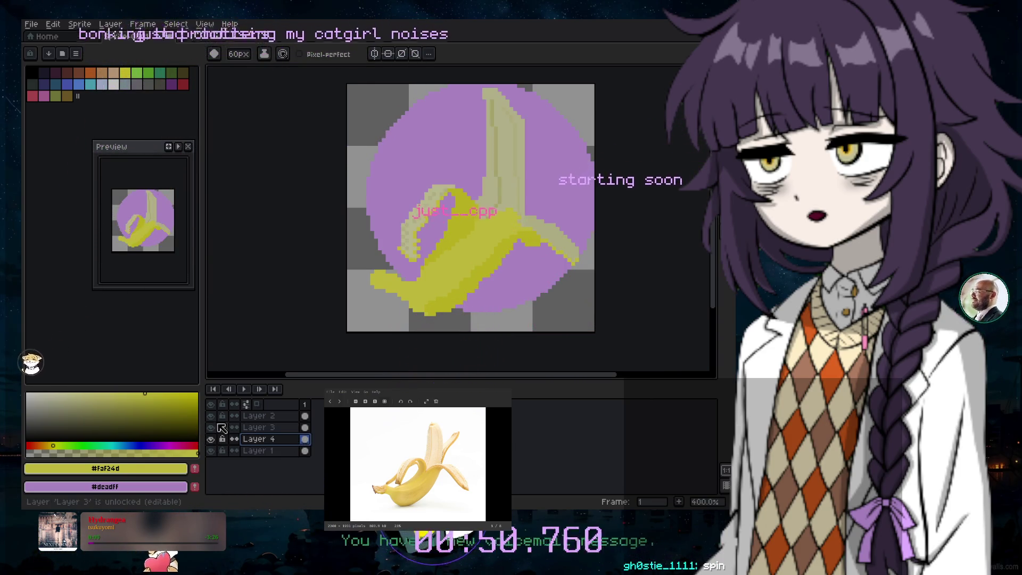
left_click(283, 416)
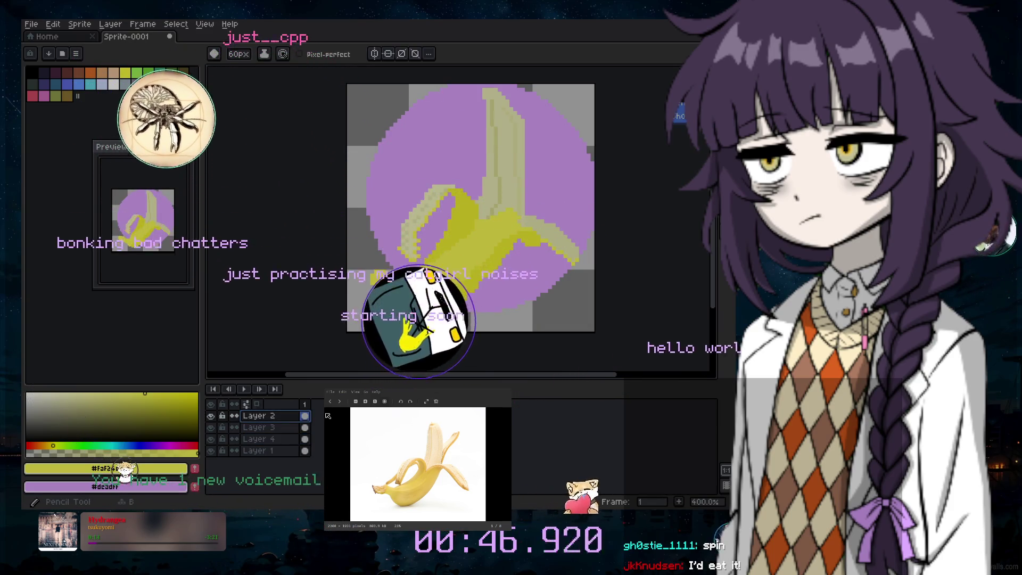
left_click_drag(421, 256, 538, 165)
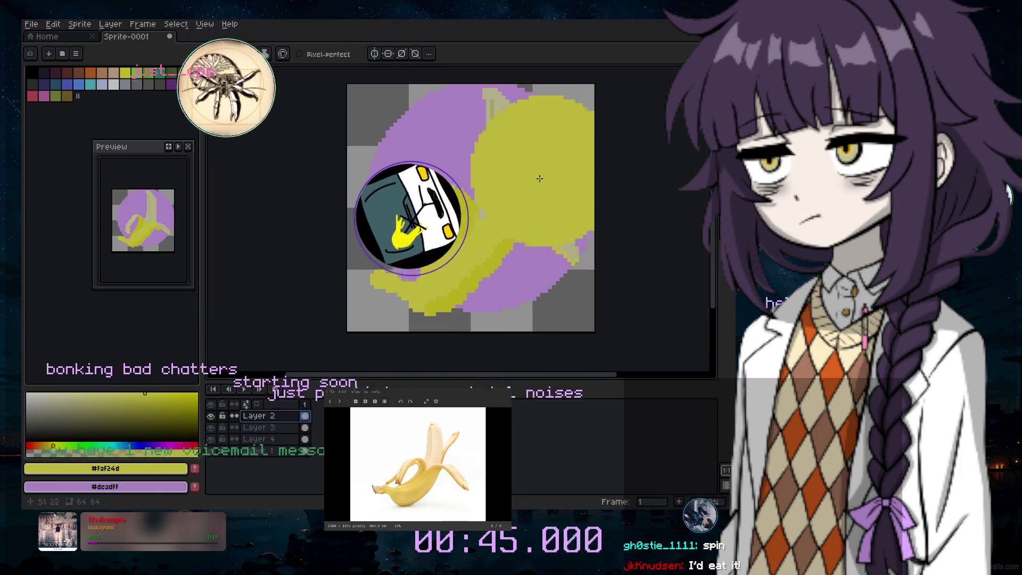
key("ctrl+z")
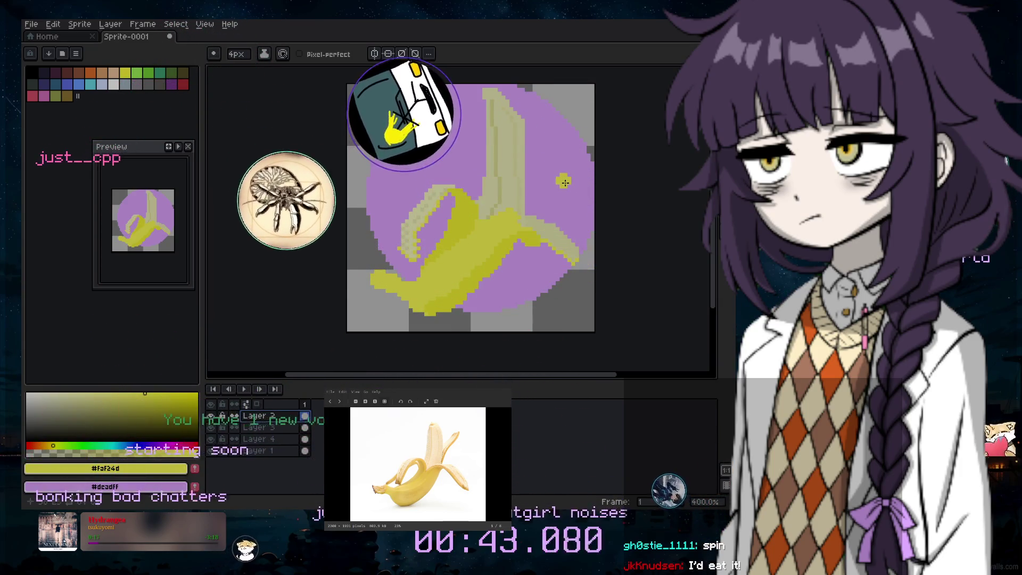
Draw a thin 1px yellow line rising from the banana toward the upper right
scroll(565, 182, "up", 3)
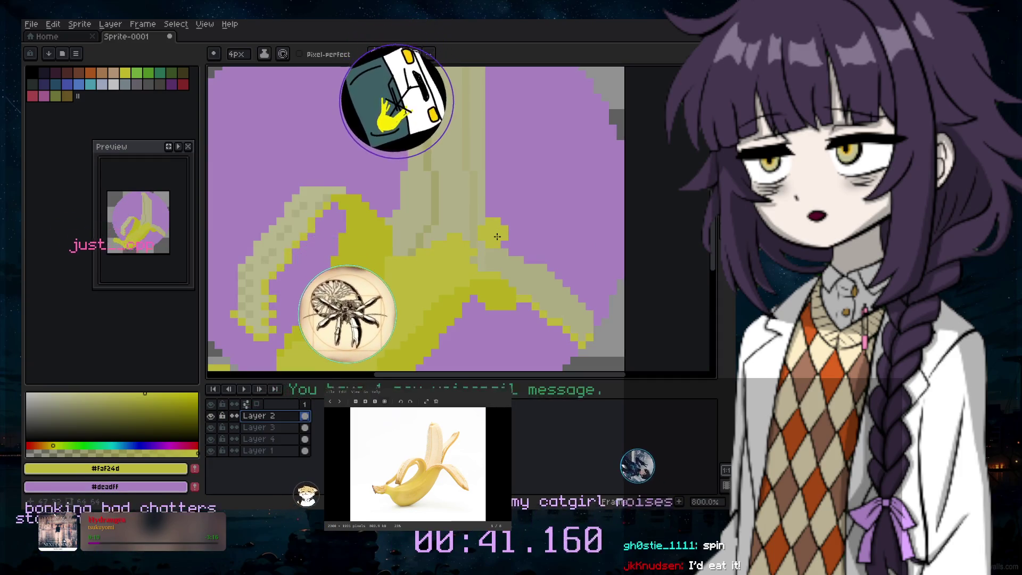
key("minus")
key("minus")
key("minus")
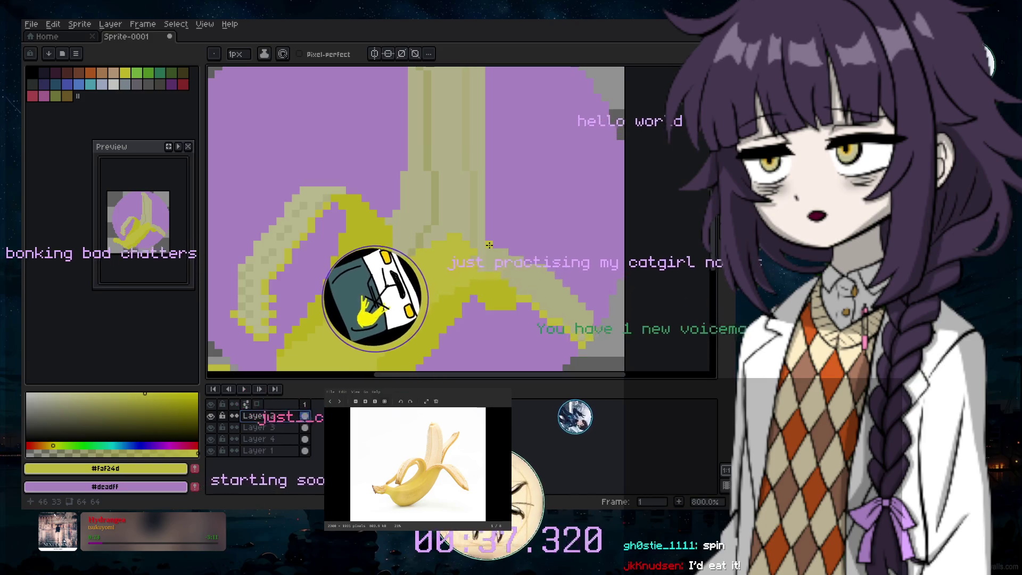
left_click(136, 400)
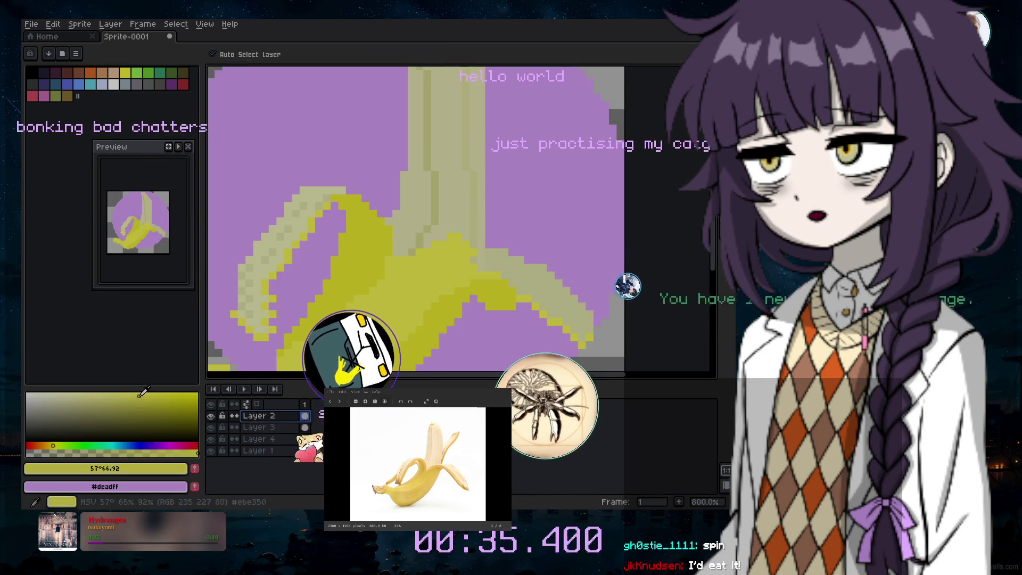
left_click(521, 267)
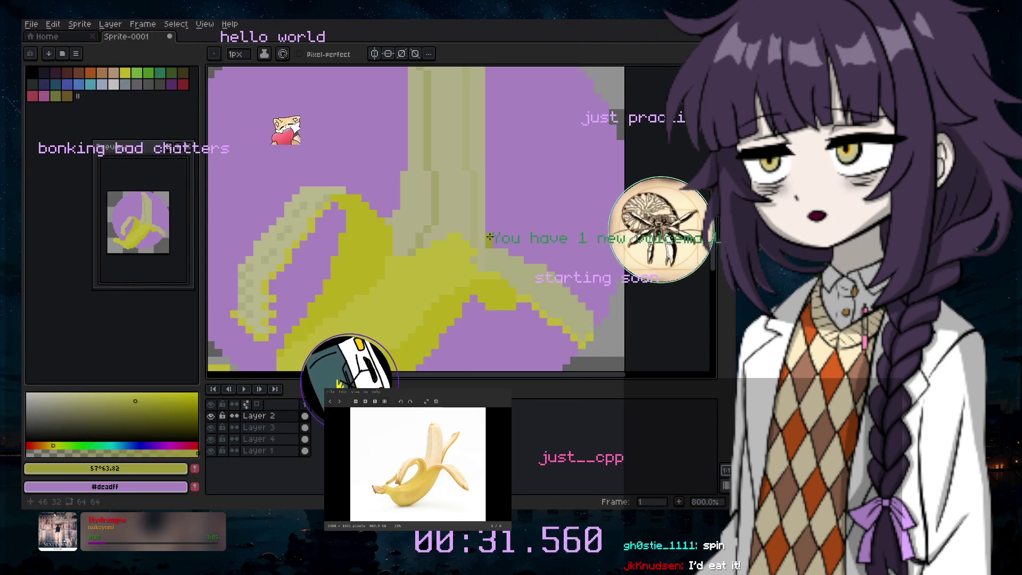
key("ctrl+z")
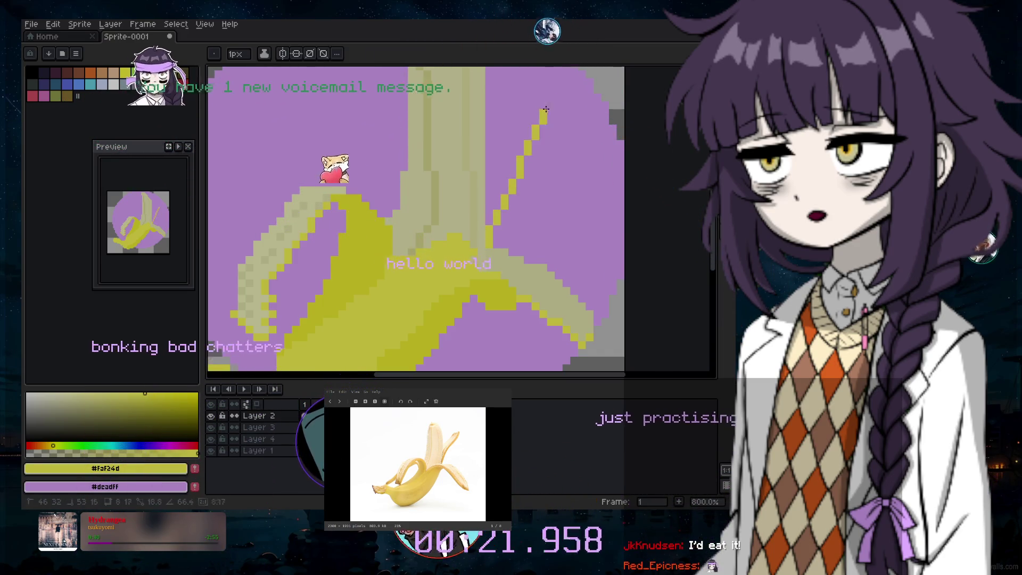
scroll(546, 109, "down", 1)
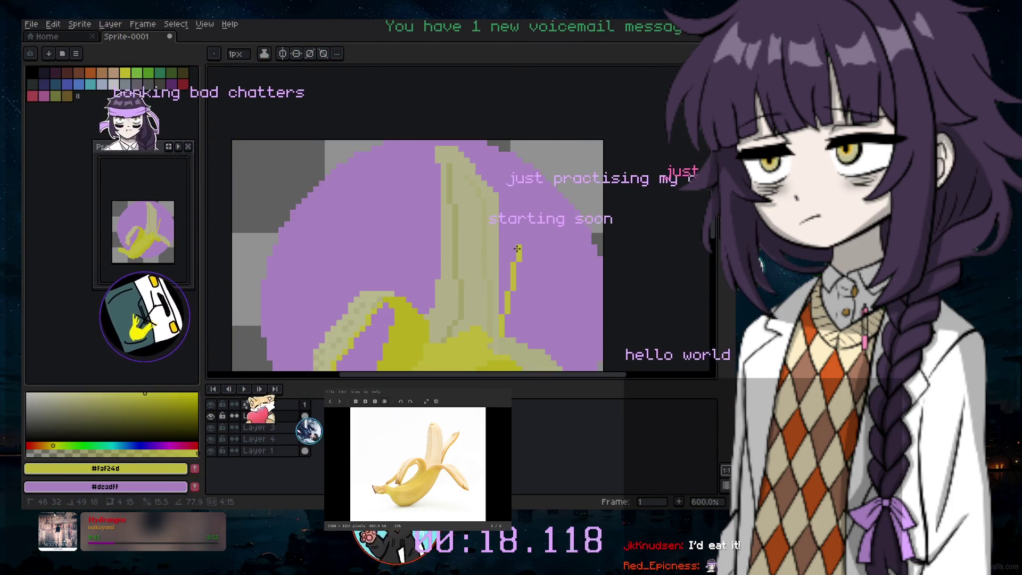
left_click_drag(514, 250, 521, 245)
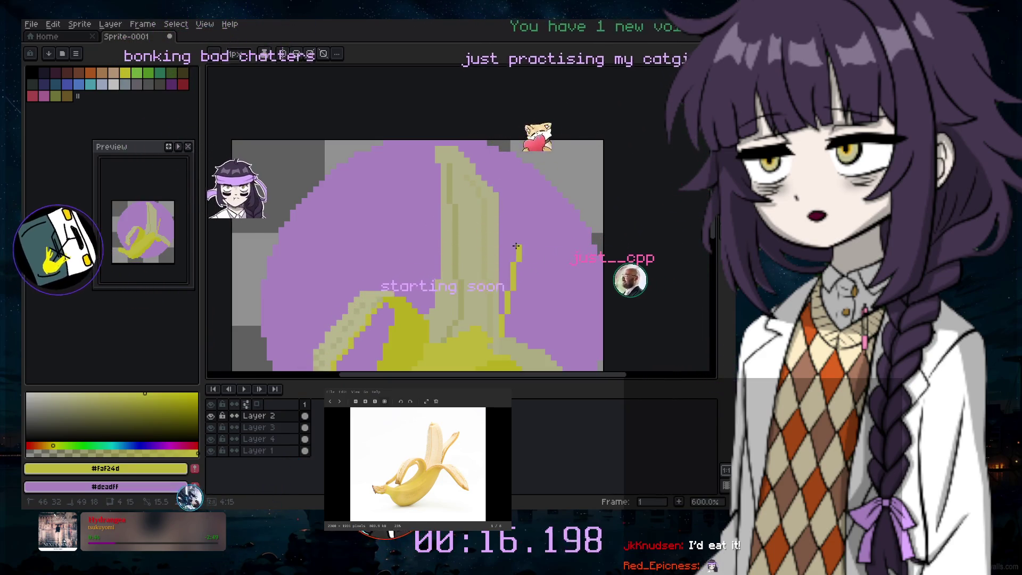
left_click(549, 189, "shift")
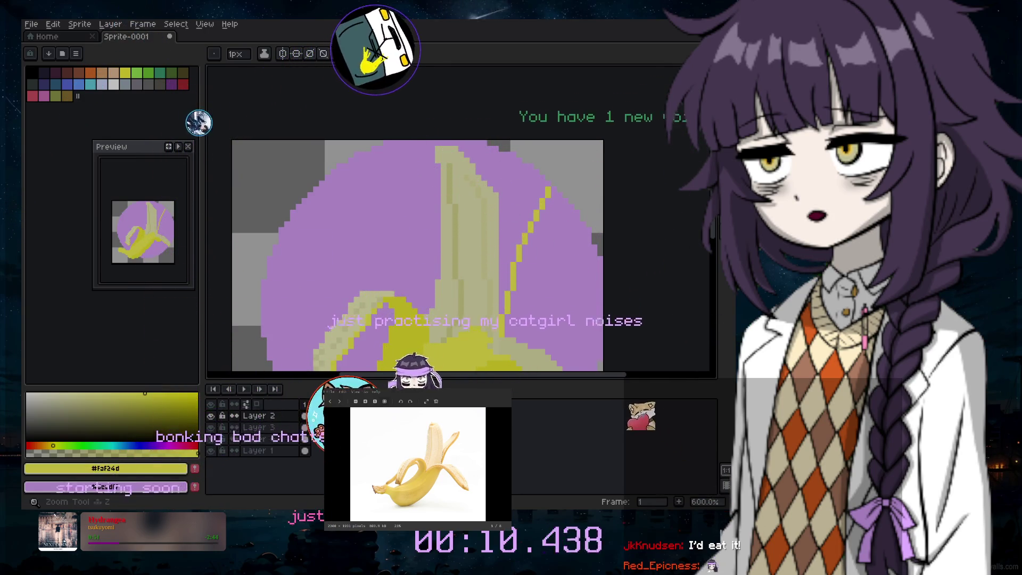
Sample pale cream #ebe1a5 and move Layer 2 below Layers 3 and 4, just above Layer 1
left_click(526, 347)
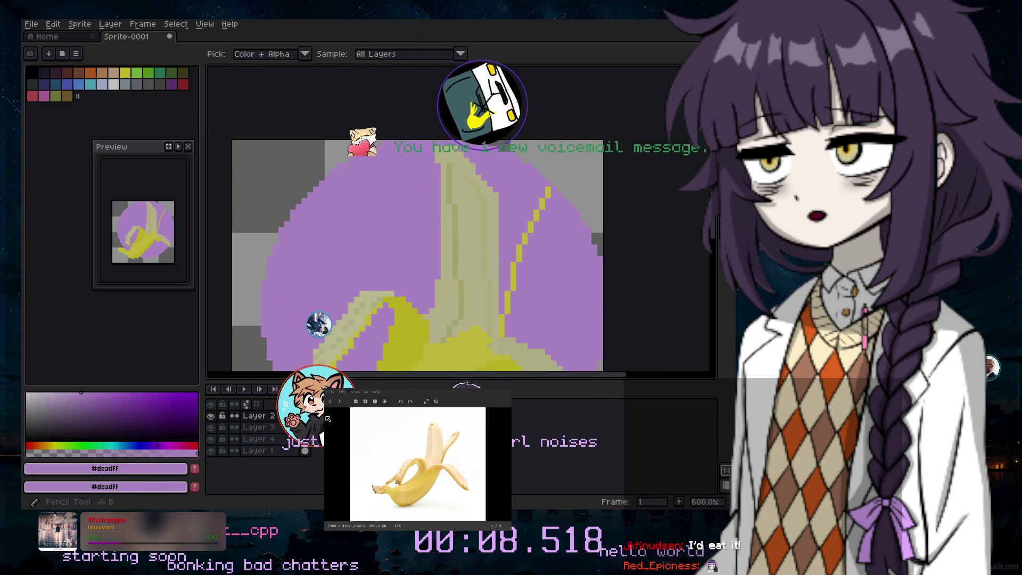
left_click(327, 419)
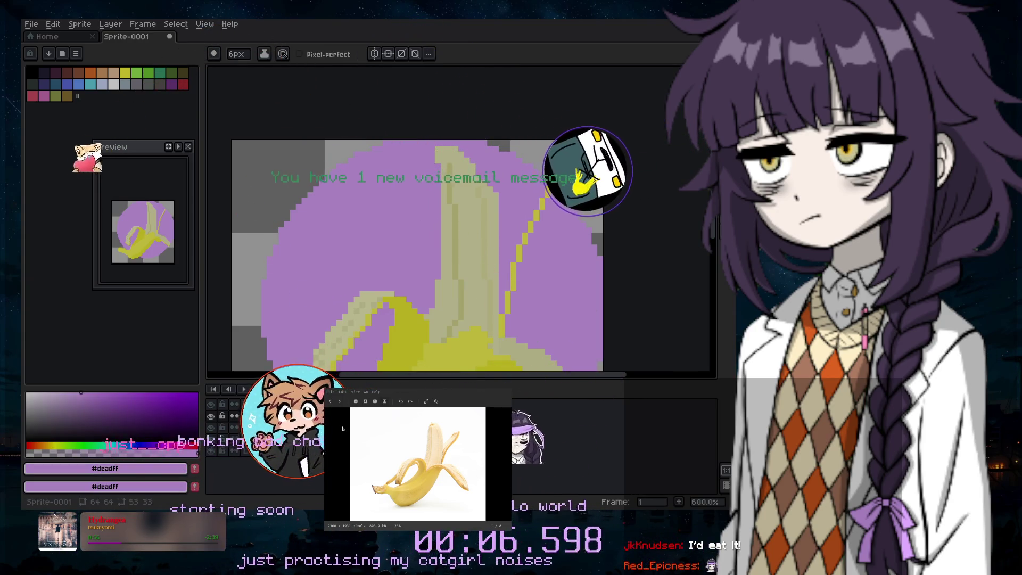
key("i")
left_click(486, 307)
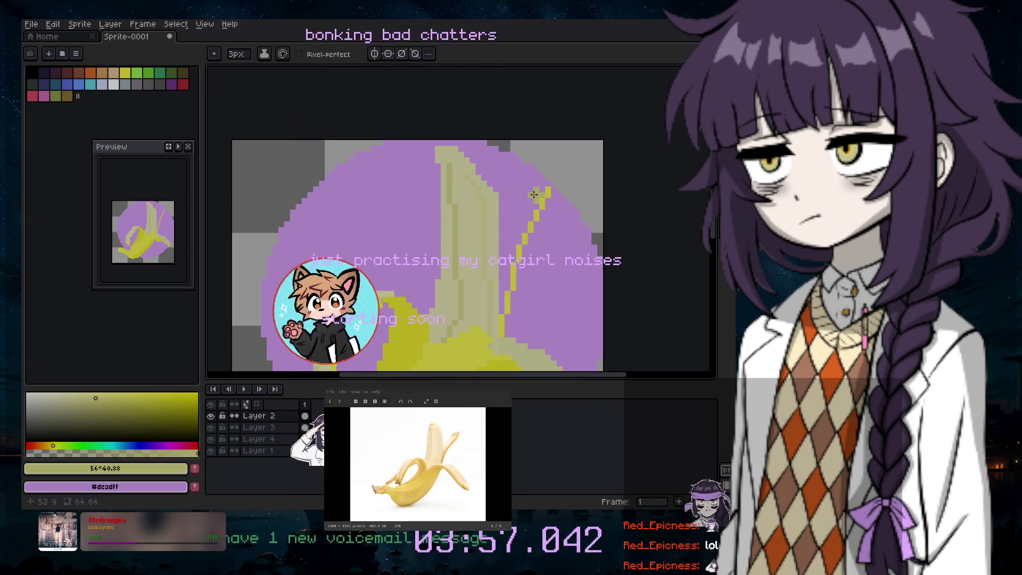
key("minus")
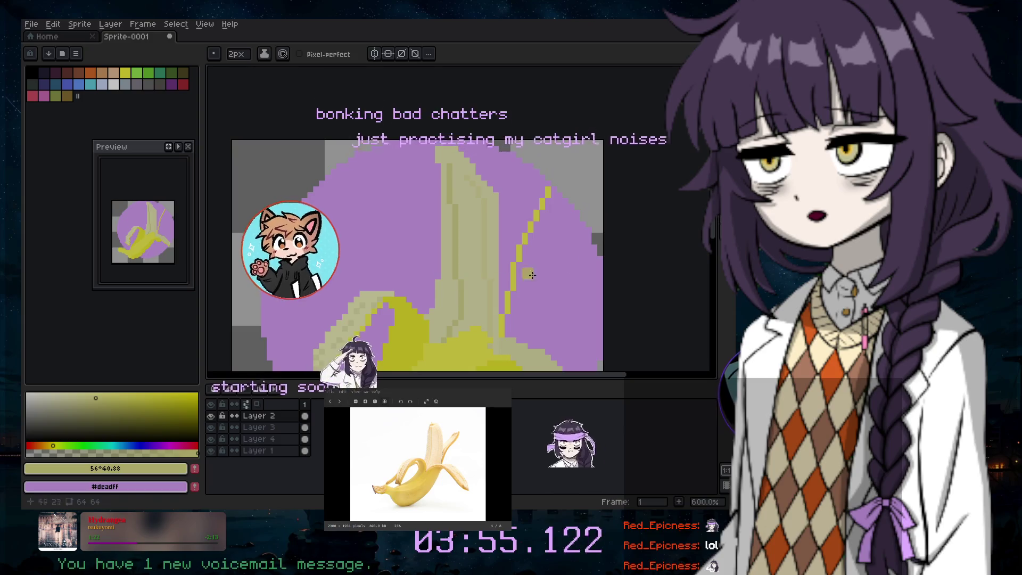
scroll(451, 457, "up", 3)
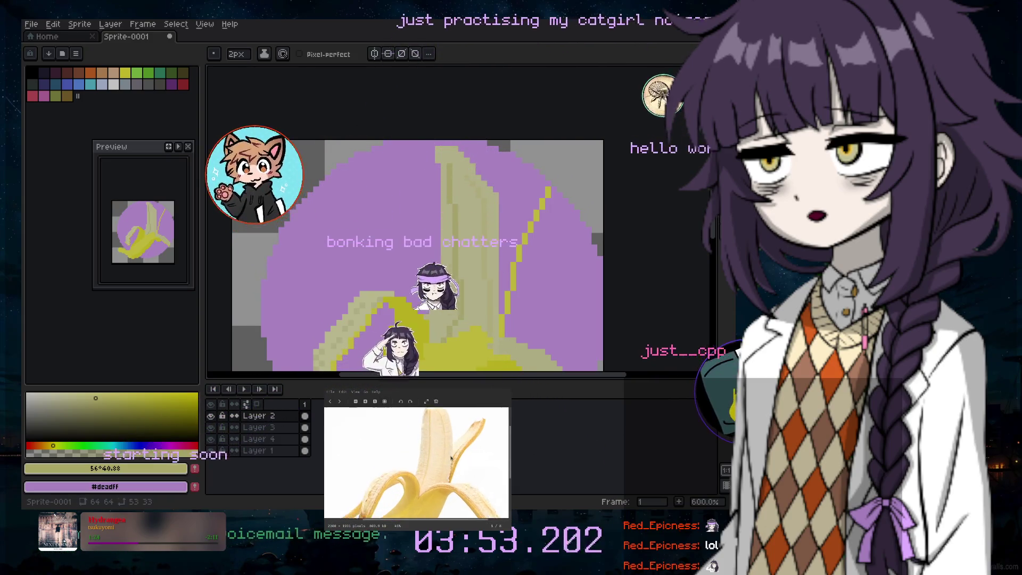
scroll(451, 458, "up", 3)
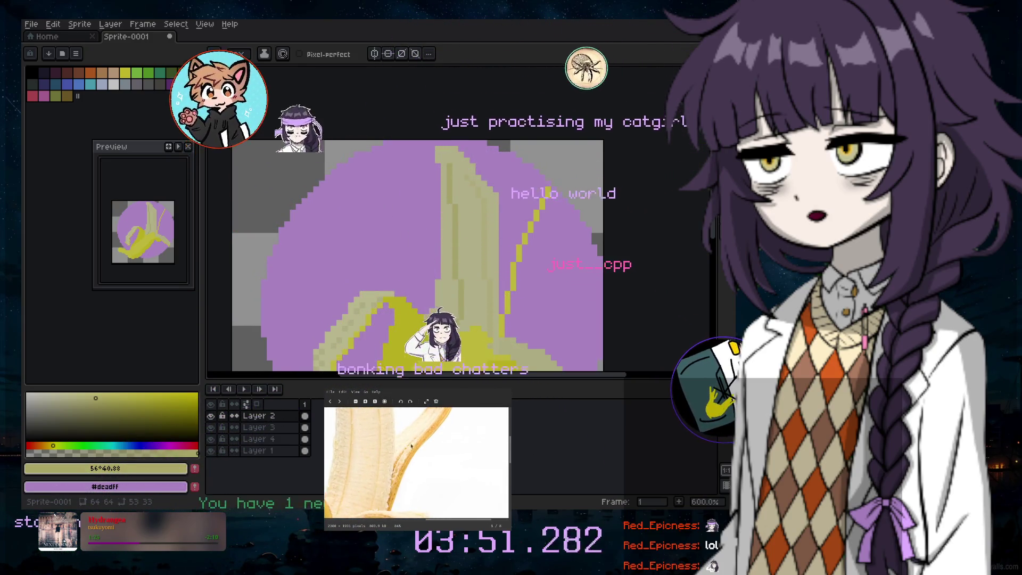
left_click_drag(411, 446, 397, 440)
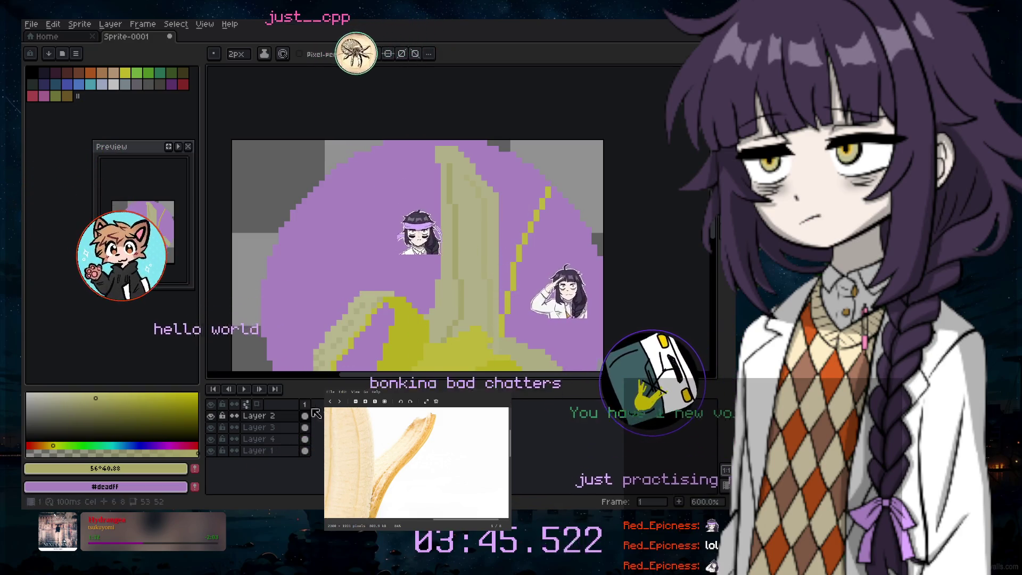
left_click_drag(283, 426, 298, 450)
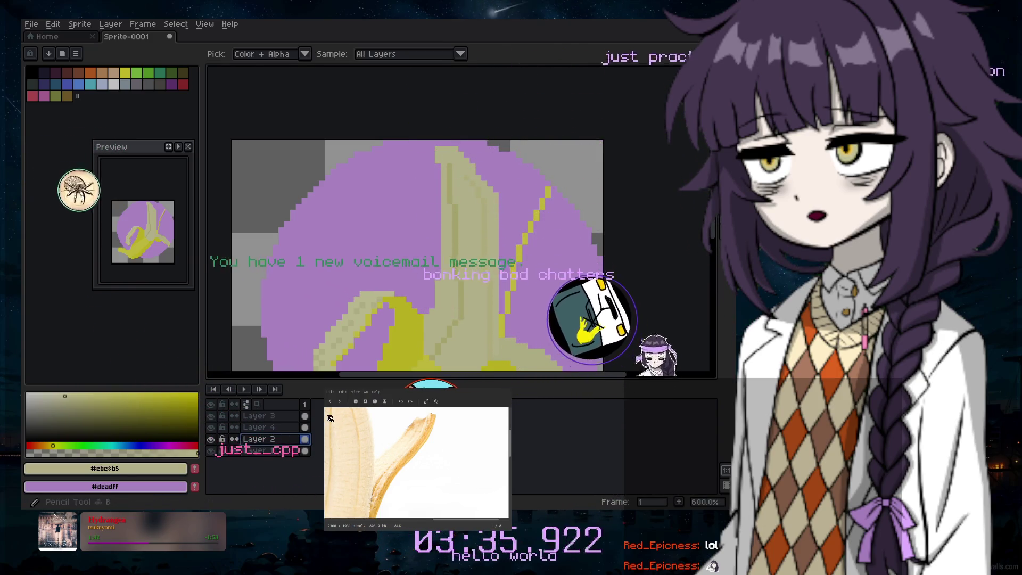
Set the Spray tool to 4px and remove the pale patch at the line's top
key("b")
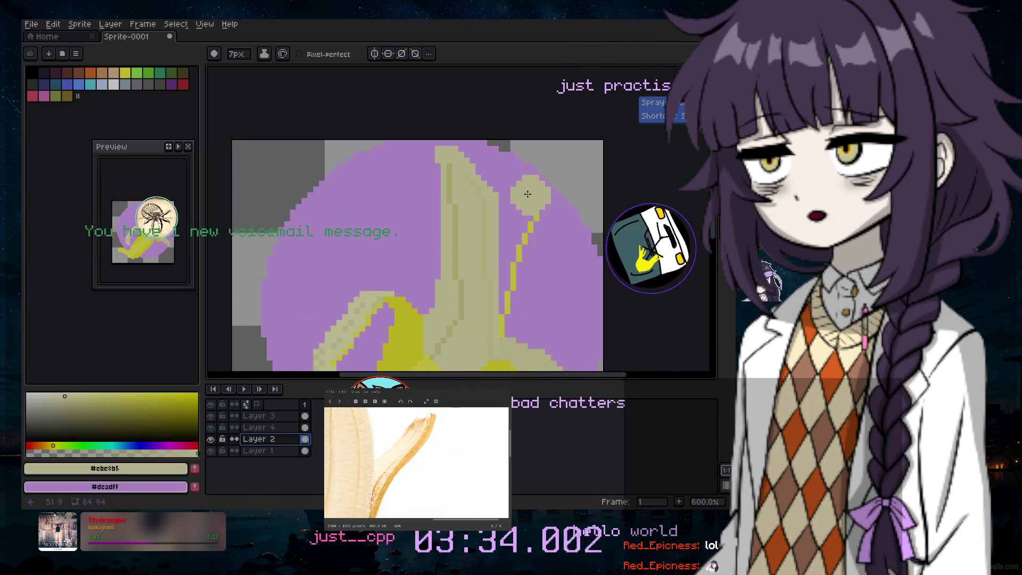
key("minus")
key("minus")
key("minus")
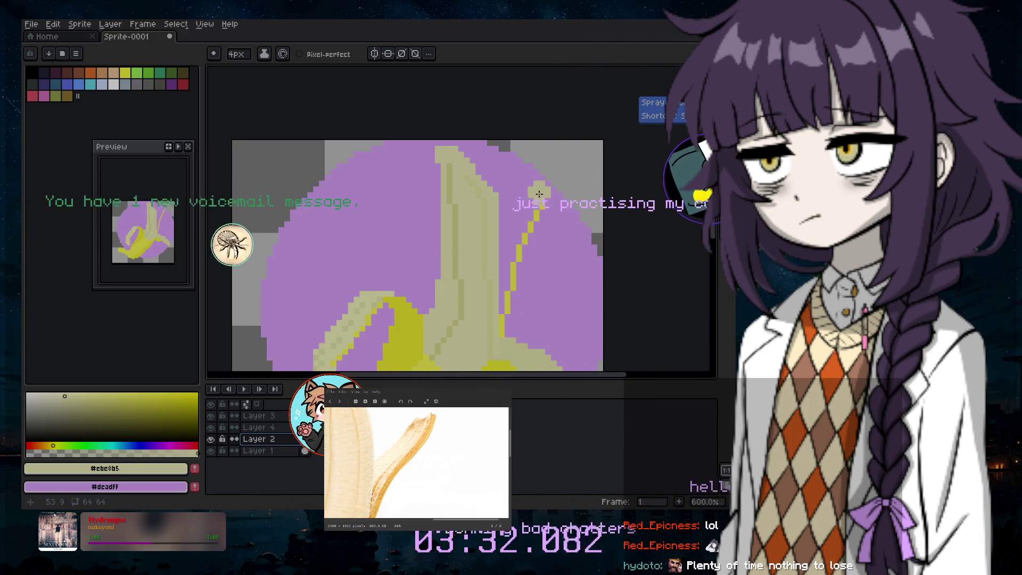
key("ctrl+z")
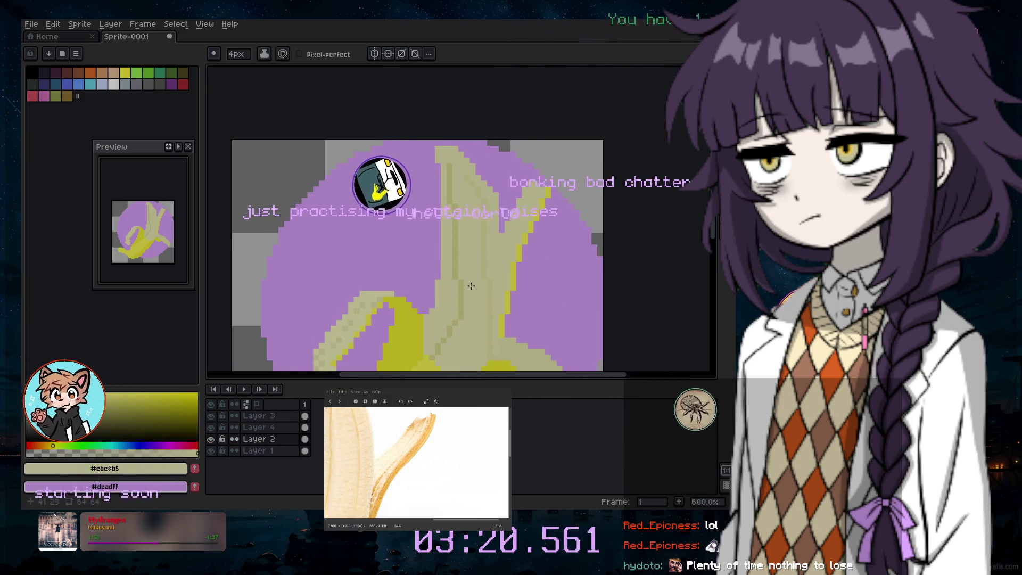
key("i")
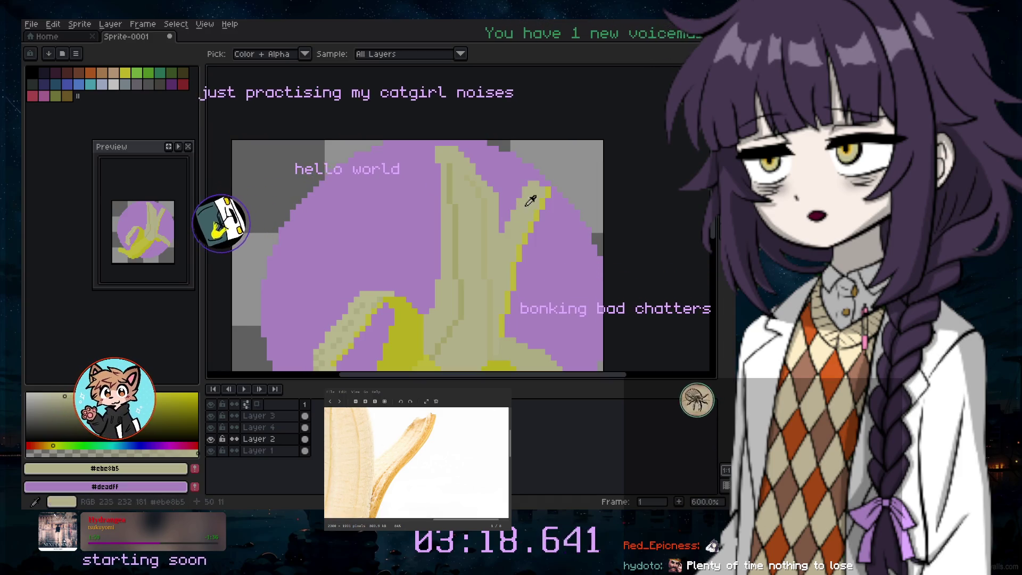
key("shift+b")
Fill the new right peel flap with pale cream, touching up its yellow edge pixels zoomed in
left_click(54, 396)
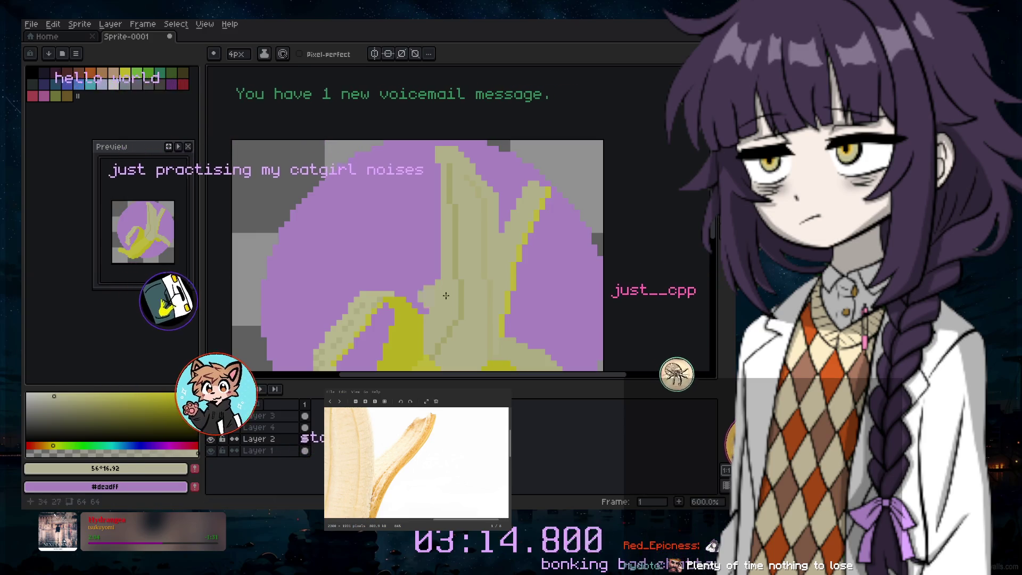
key("minus")
key("minus")
key("minus")
scroll(447, 296, "up", 5)
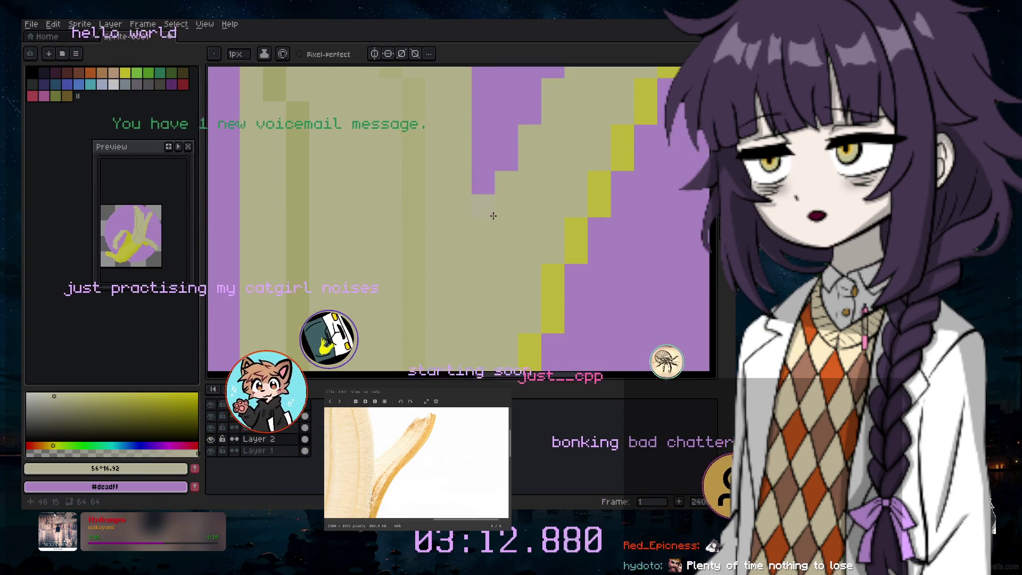
scroll(475, 330, "down", 1)
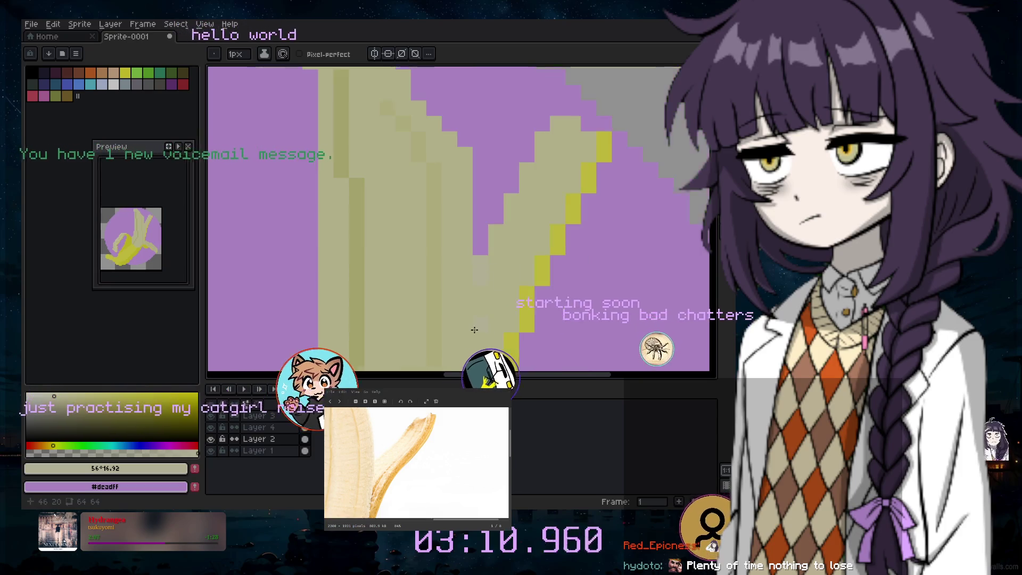
scroll(474, 330, "down", 1)
left_click(42, 395)
left_click(529, 261)
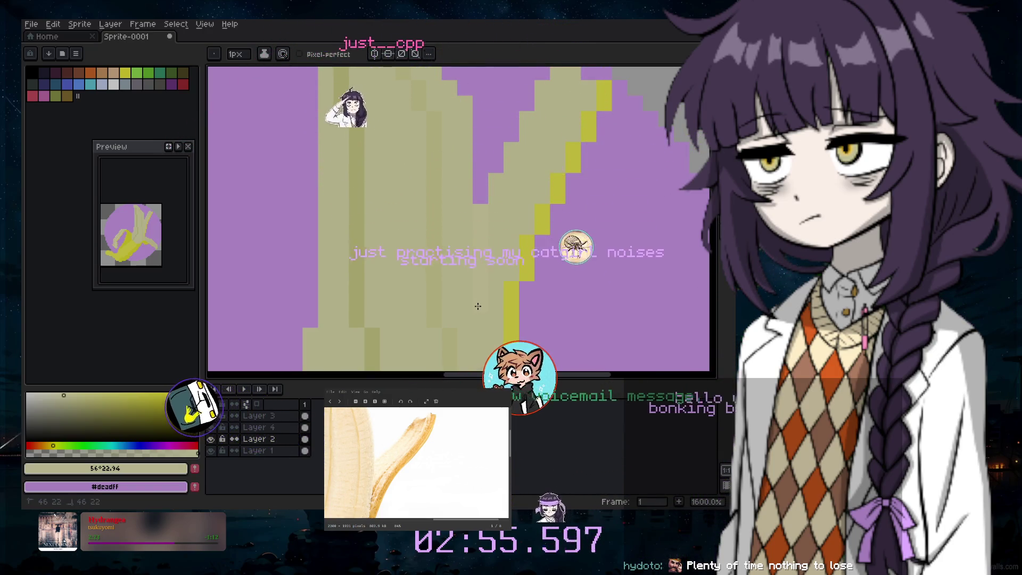
scroll(474, 217, "down", 3)
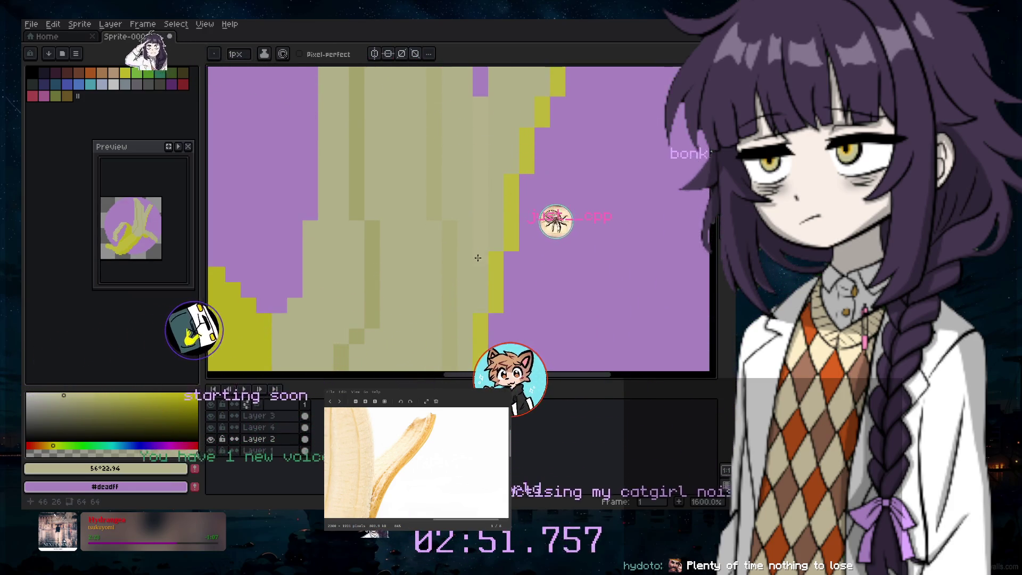
scroll(481, 299, "down", 2)
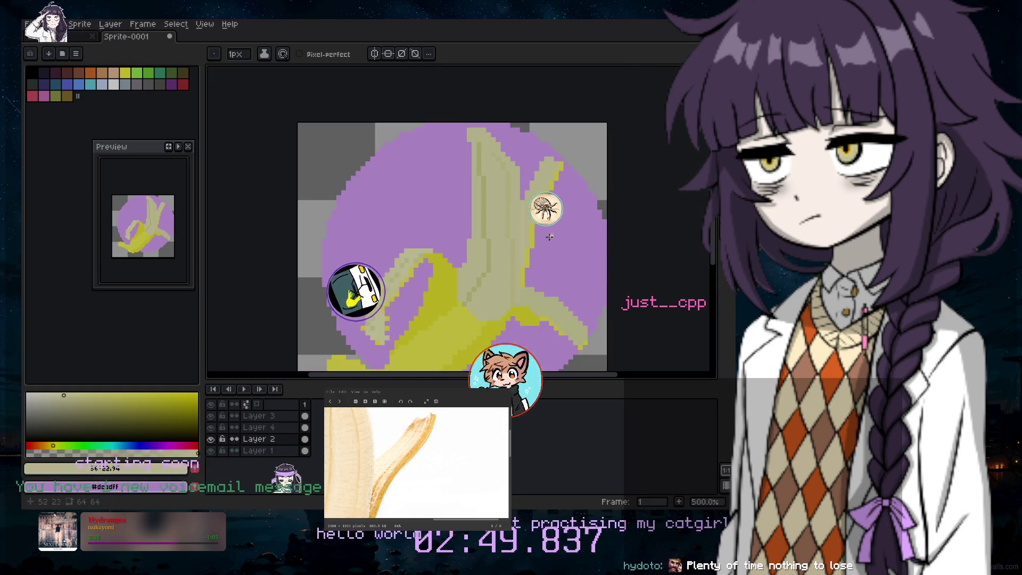
Pick the banana's bright yellow with the eyedropper
scroll(477, 263, "up", 1)
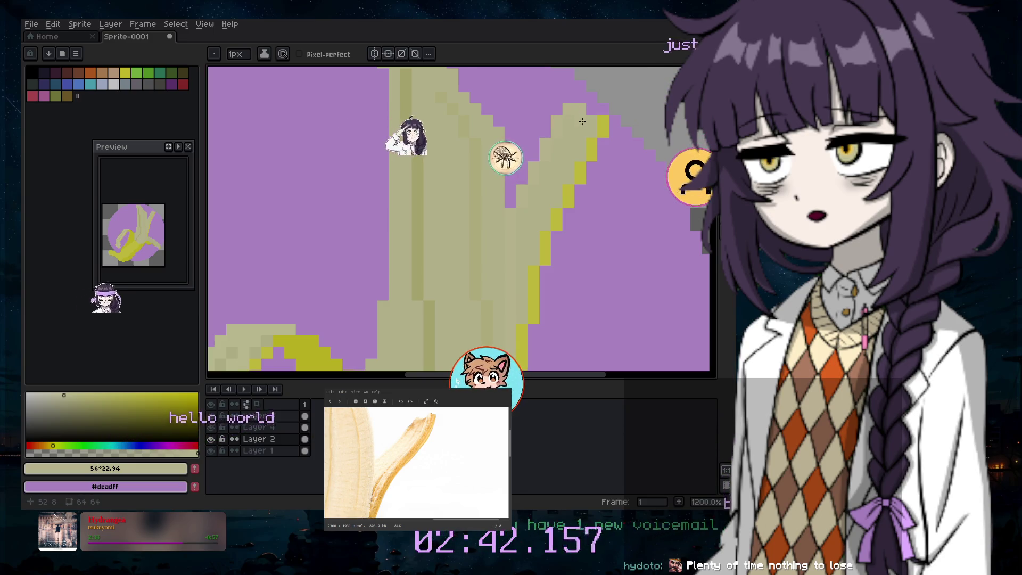
scroll(614, 167, "down", 2)
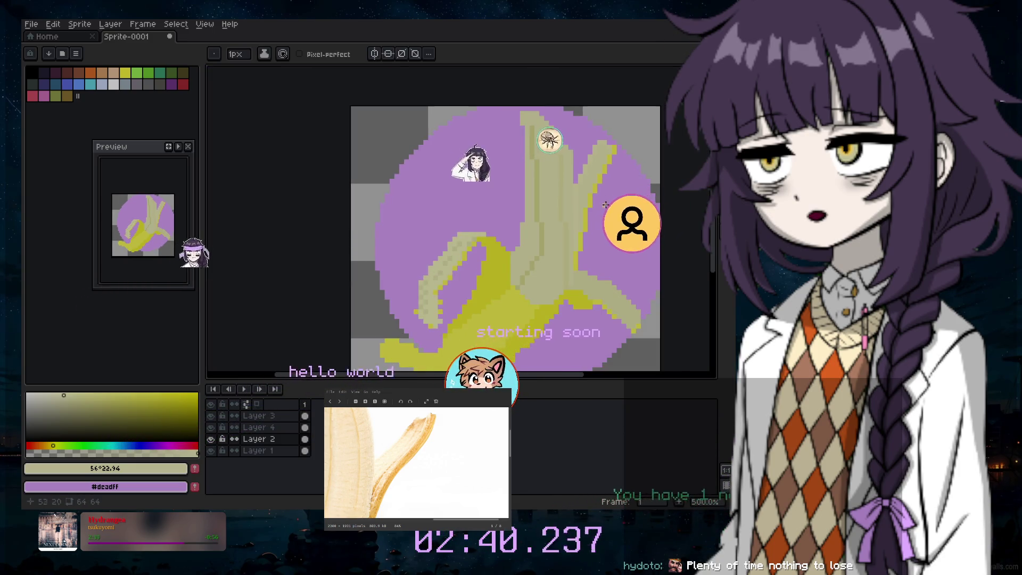
scroll(598, 166, "up", 1)
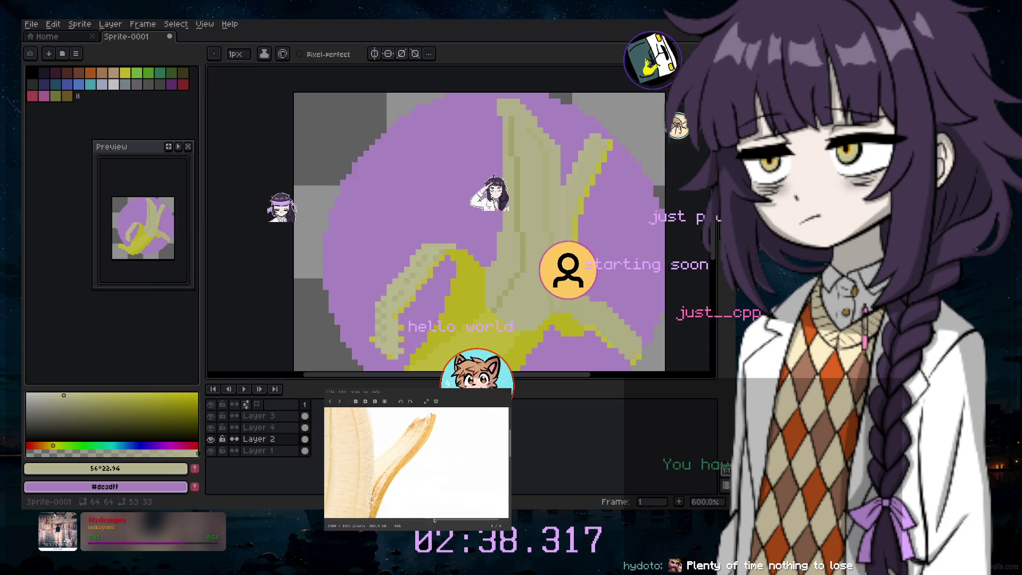
scroll(426, 500, "down", 2)
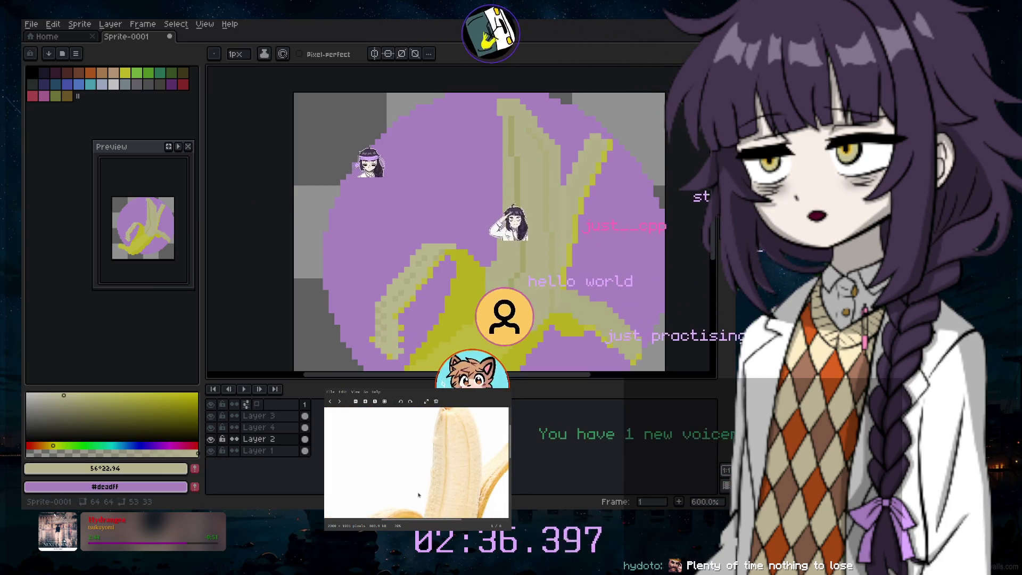
left_click_drag(510, 449, 433, 507)
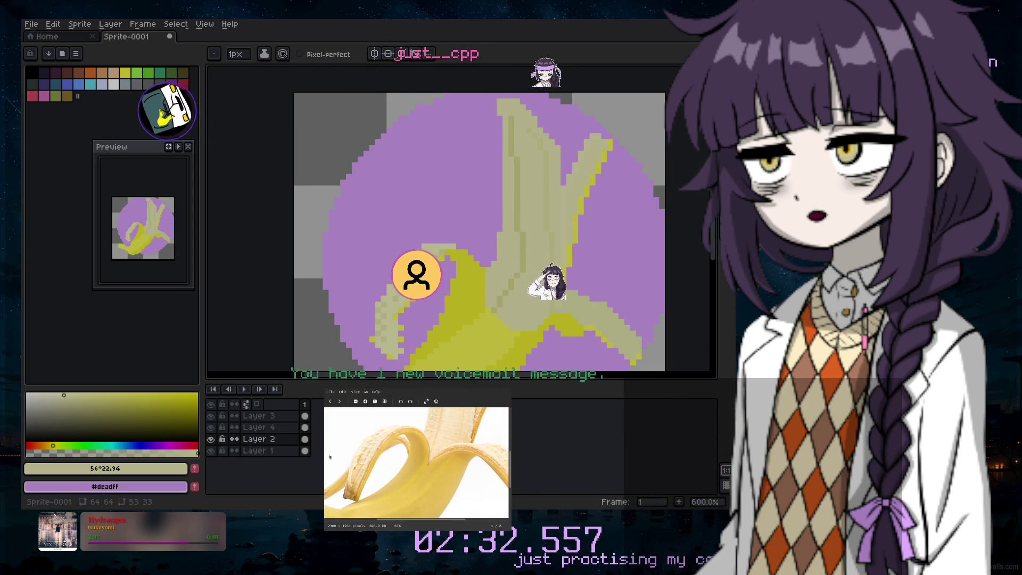
scroll(535, 275, "down", 3)
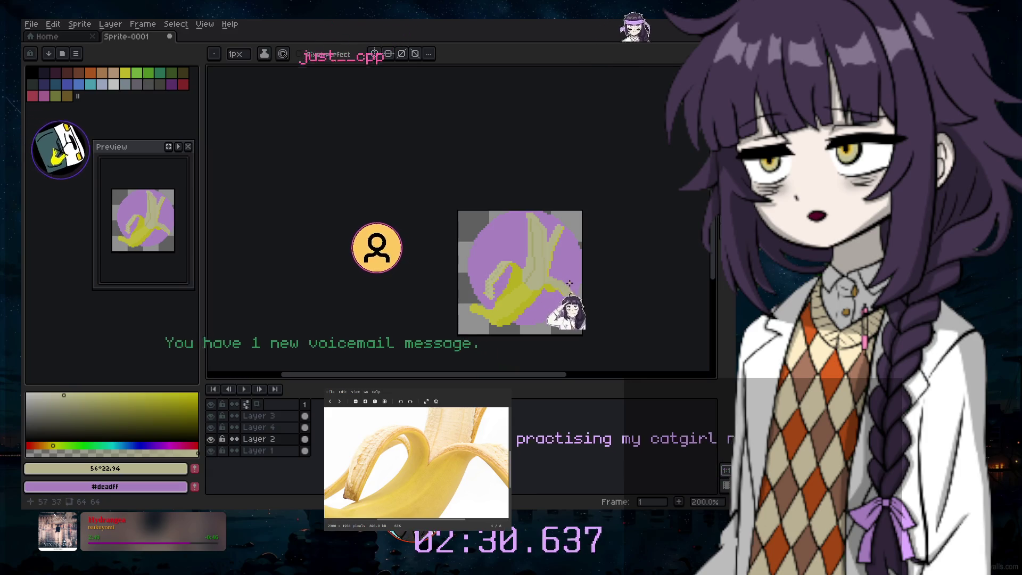
scroll(569, 279, "up", 3)
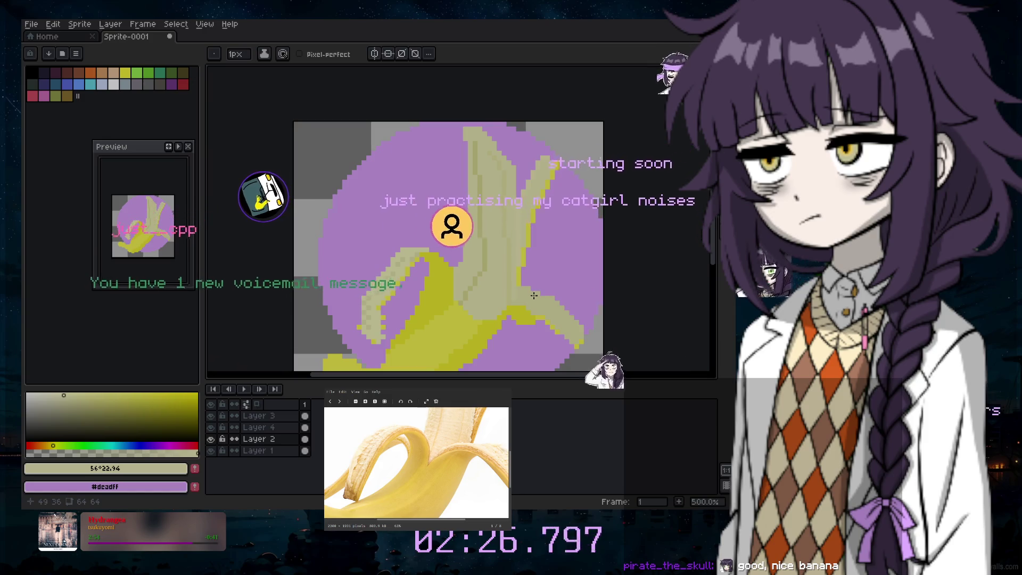
scroll(515, 302, "up", 2)
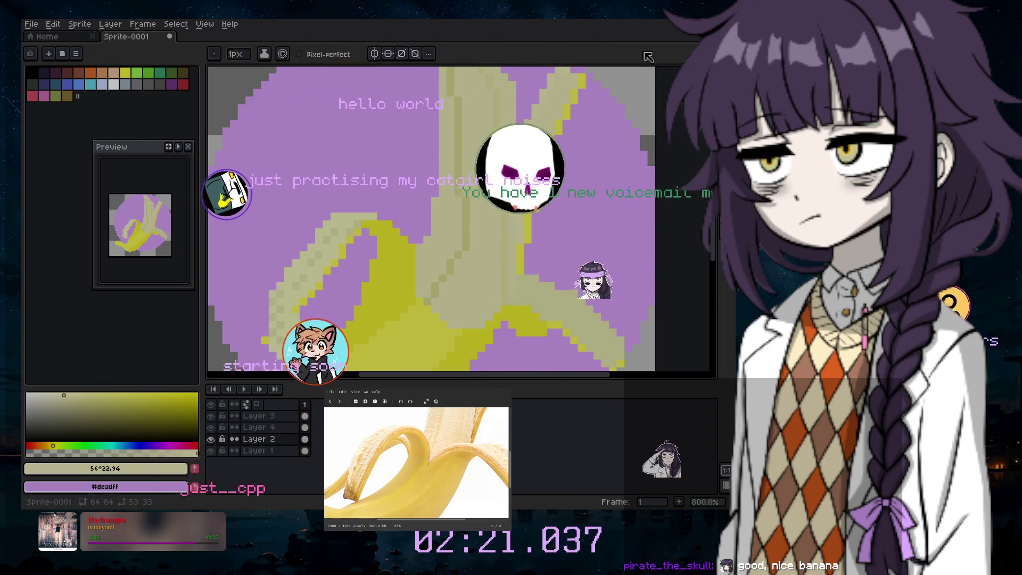
key("i")
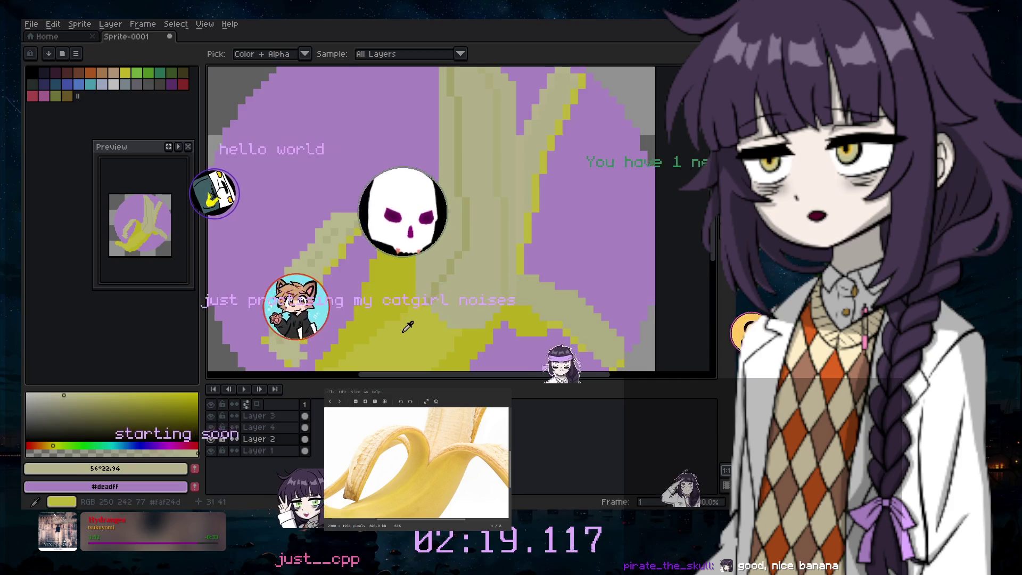
left_click(578, 88)
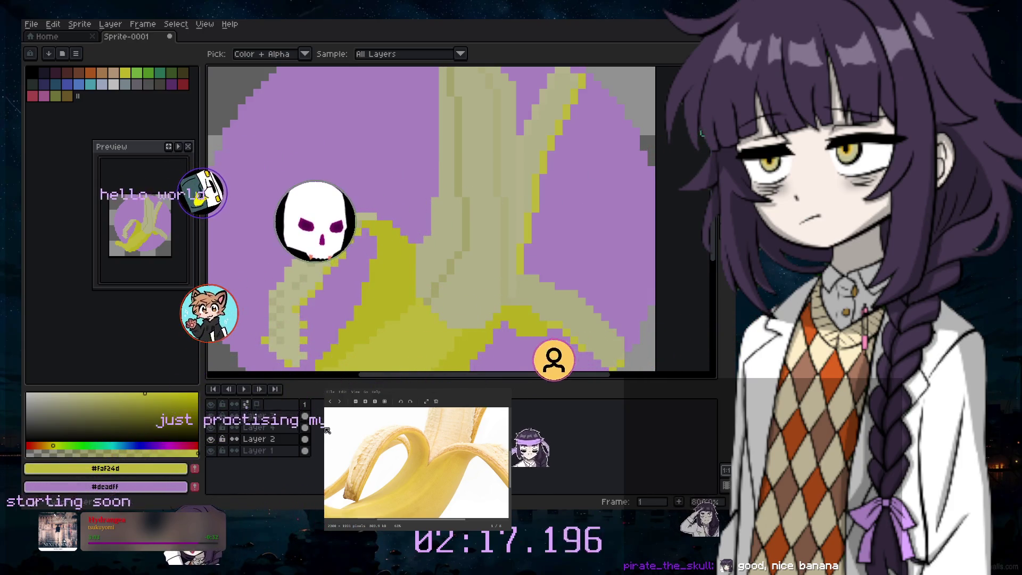
Erase a small patch of pale peel near the banana's centre
key("e")
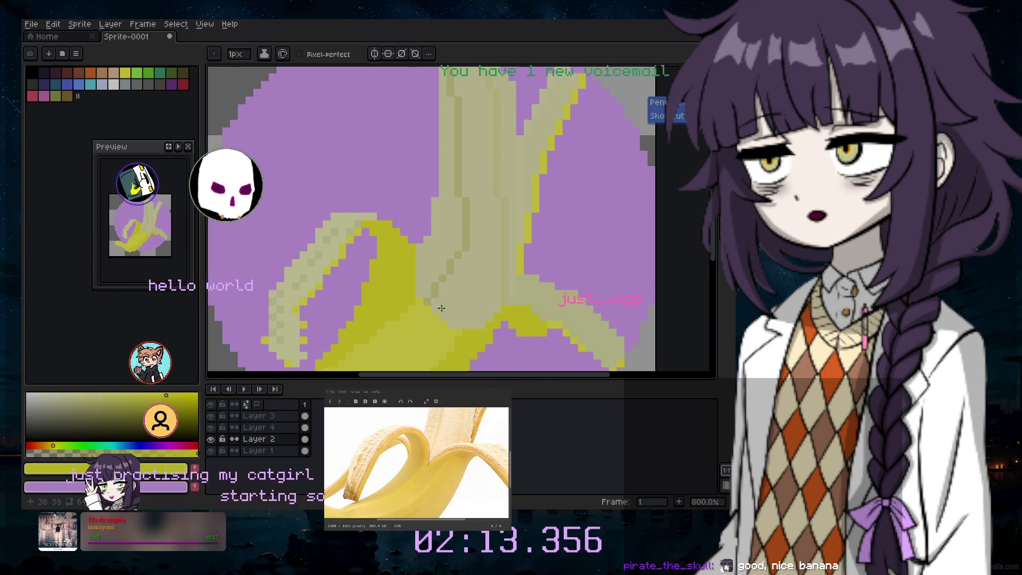
left_click_drag(497, 311, 491, 314)
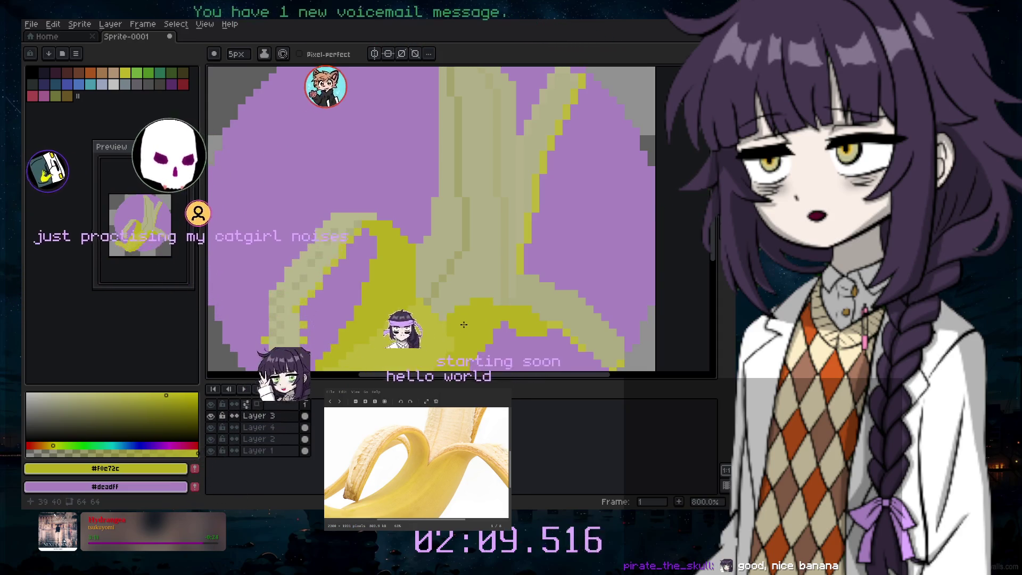
scroll(464, 324, "down", 1)
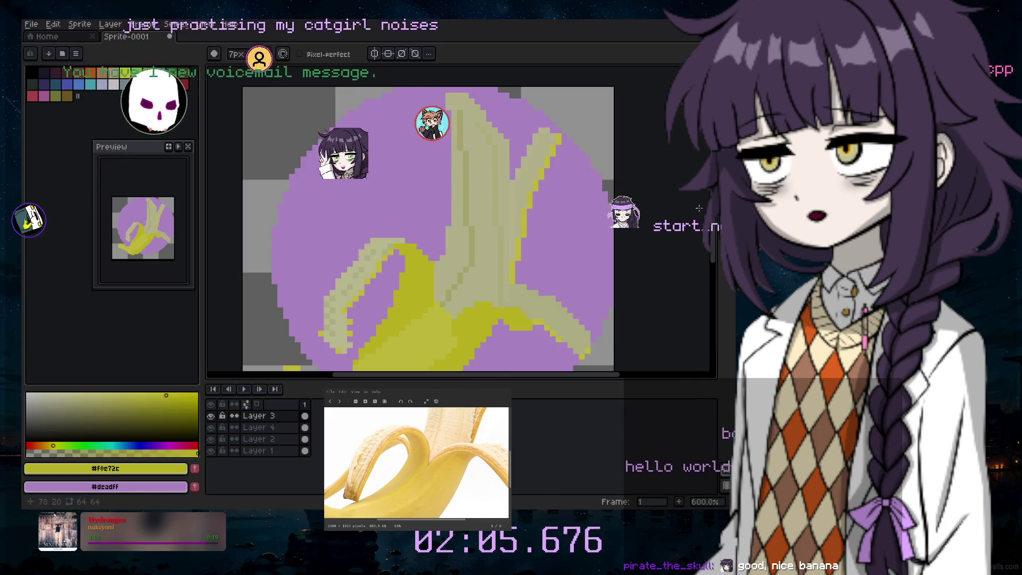
left_click_drag(713, 220, 446, 296)
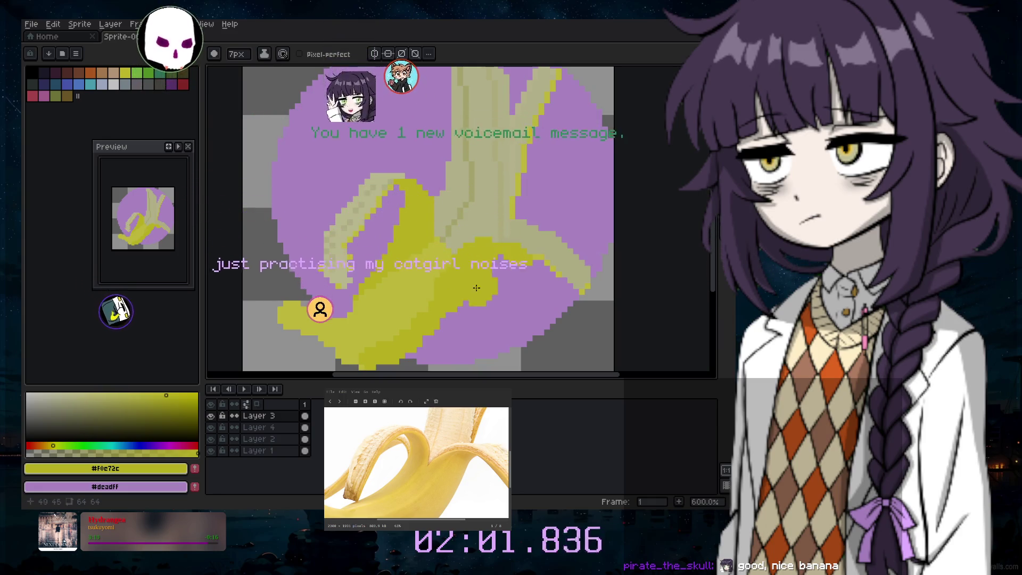
Resample the bright yellow from the banana and return to the brush
key("i")
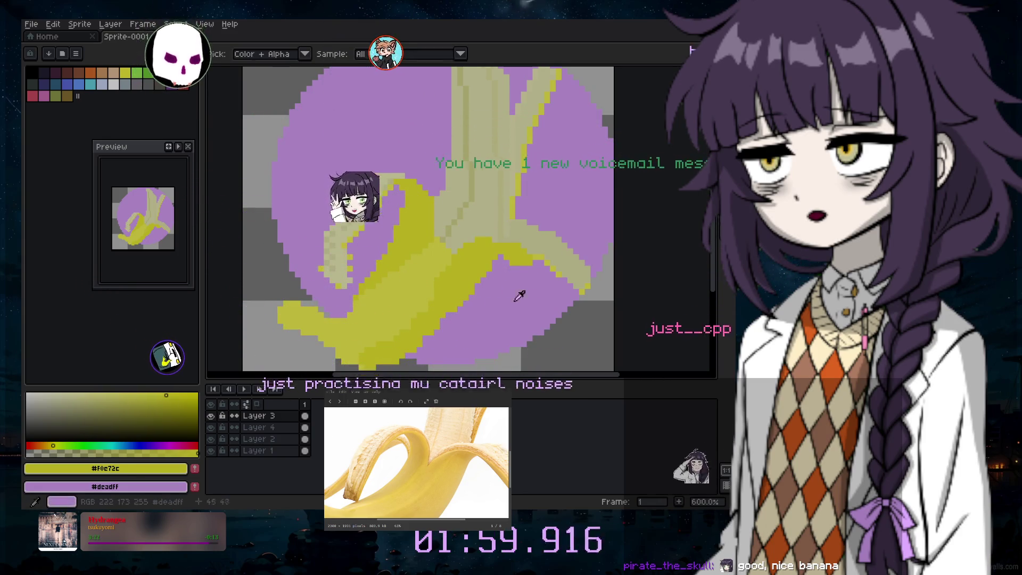
left_click(438, 256)
scroll(441, 252, "up", 3)
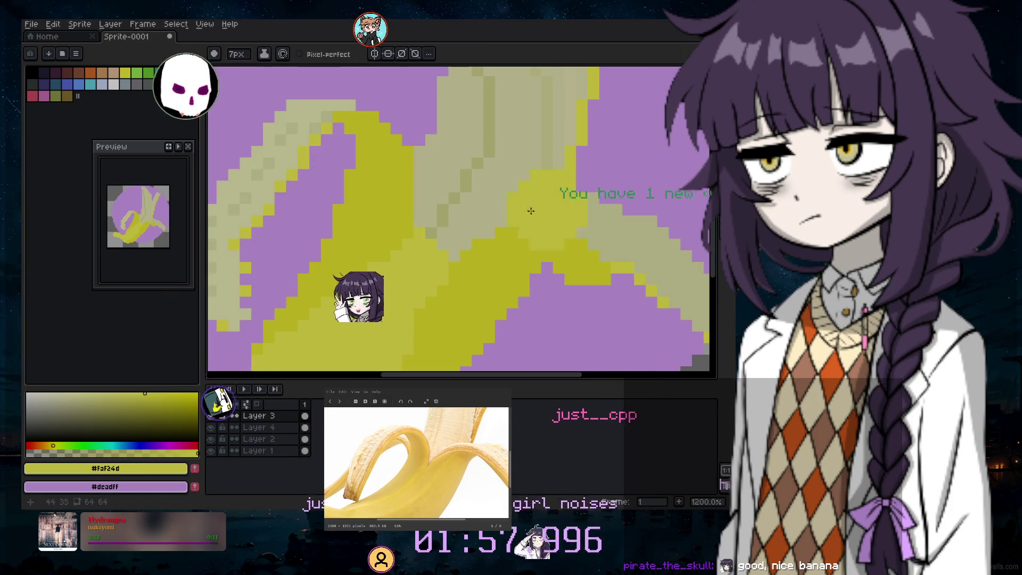
key("b")
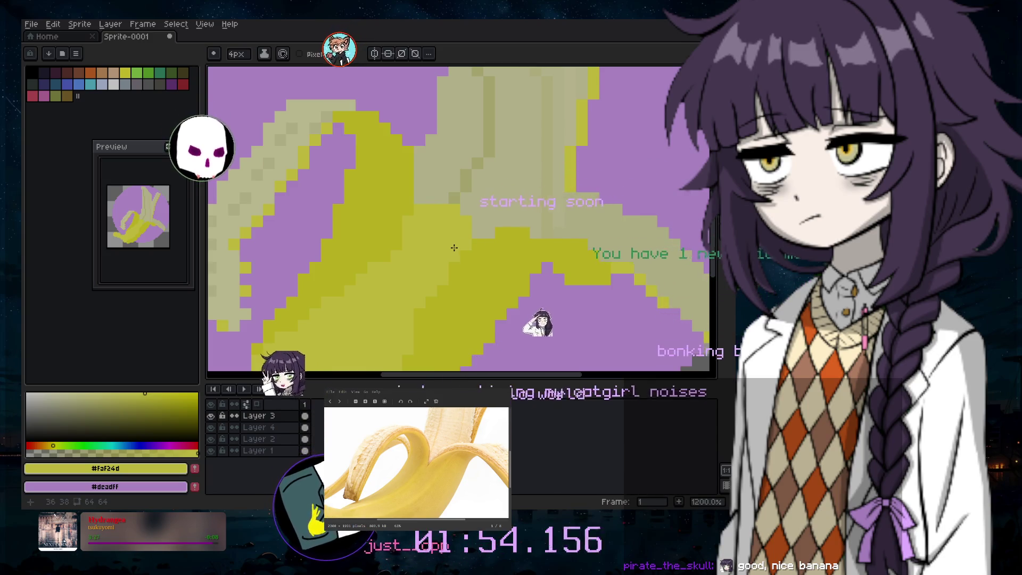
Choose dark palette swatch 13 as the drawing colour
scroll(489, 299, "down", 3)
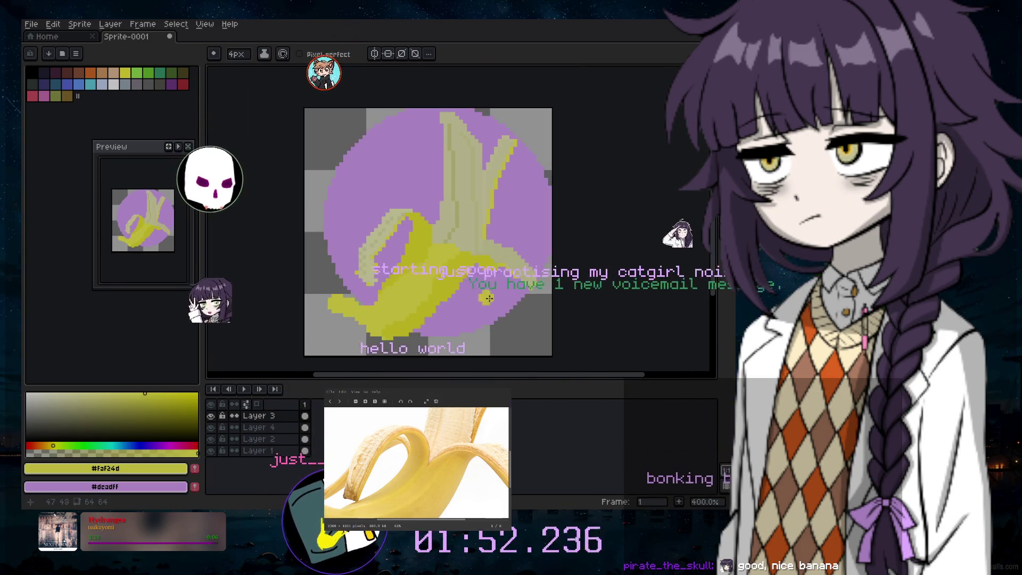
scroll(436, 283, "up", 3)
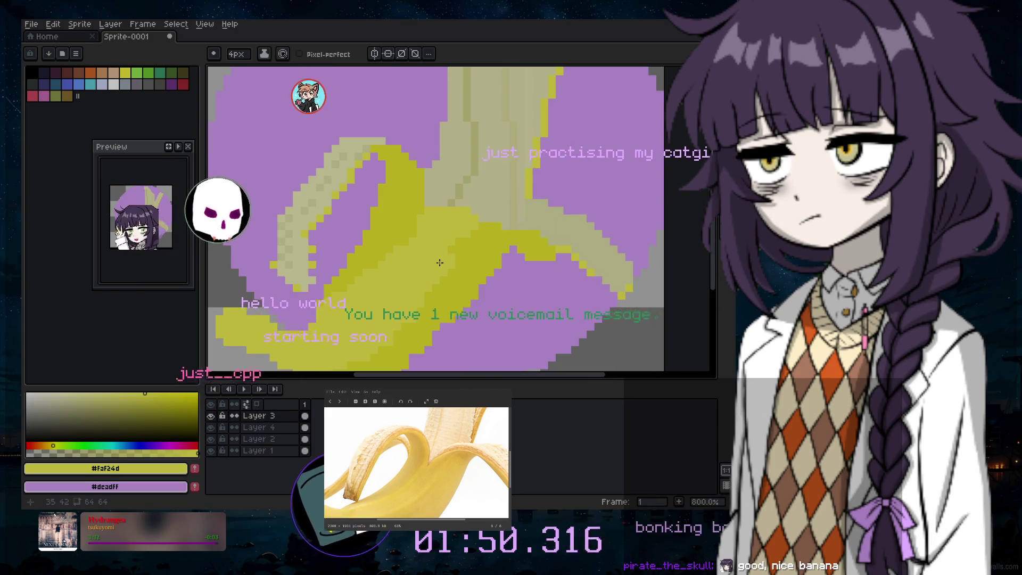
scroll(419, 310, "down", 4)
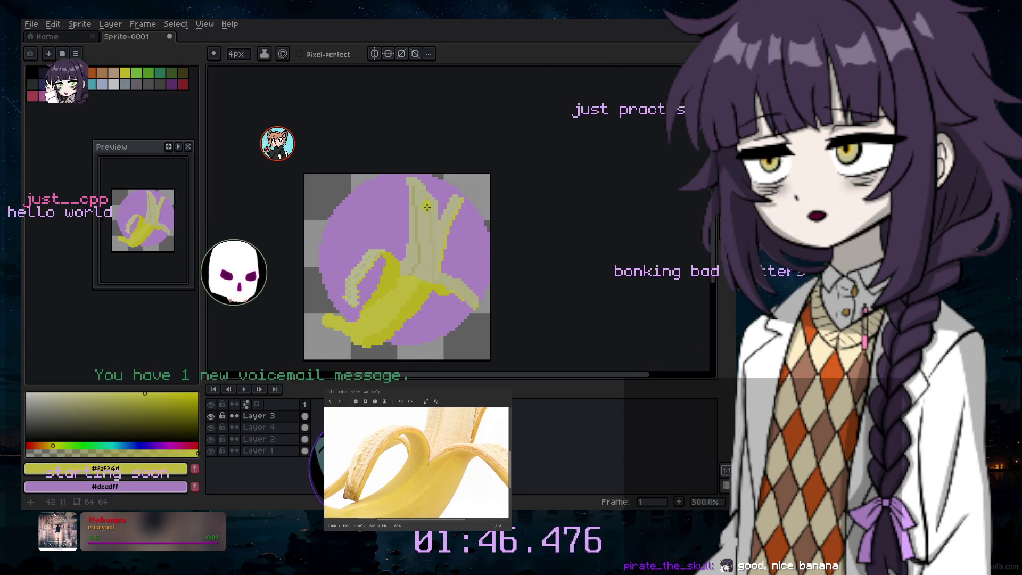
scroll(430, 247, "up", 2)
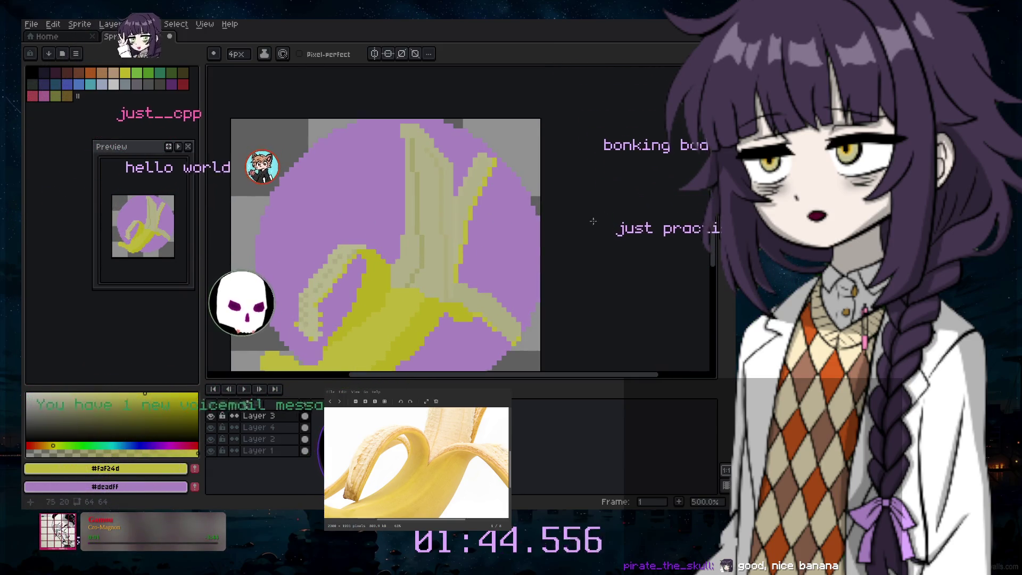
key("i")
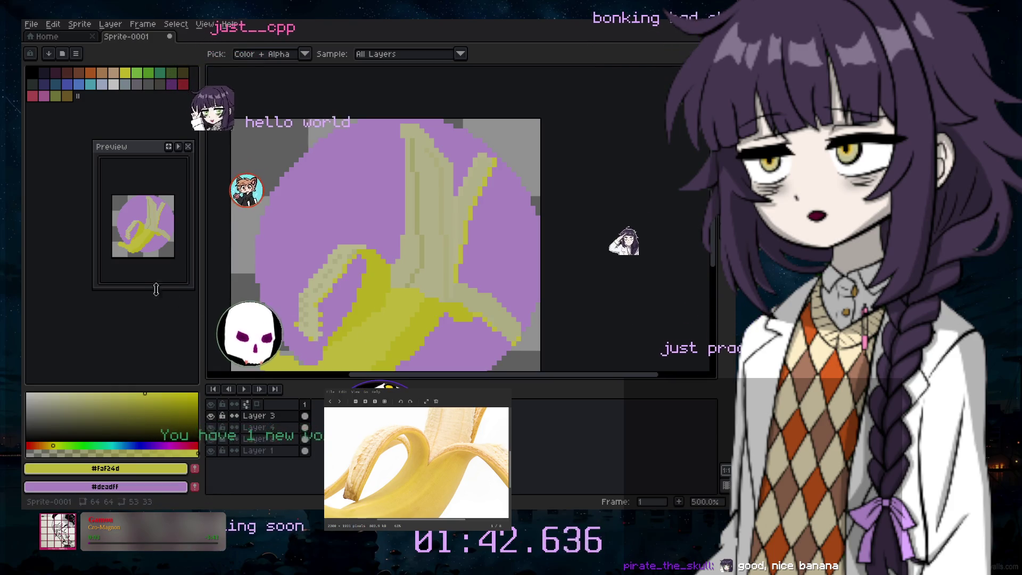
left_click(179, 72)
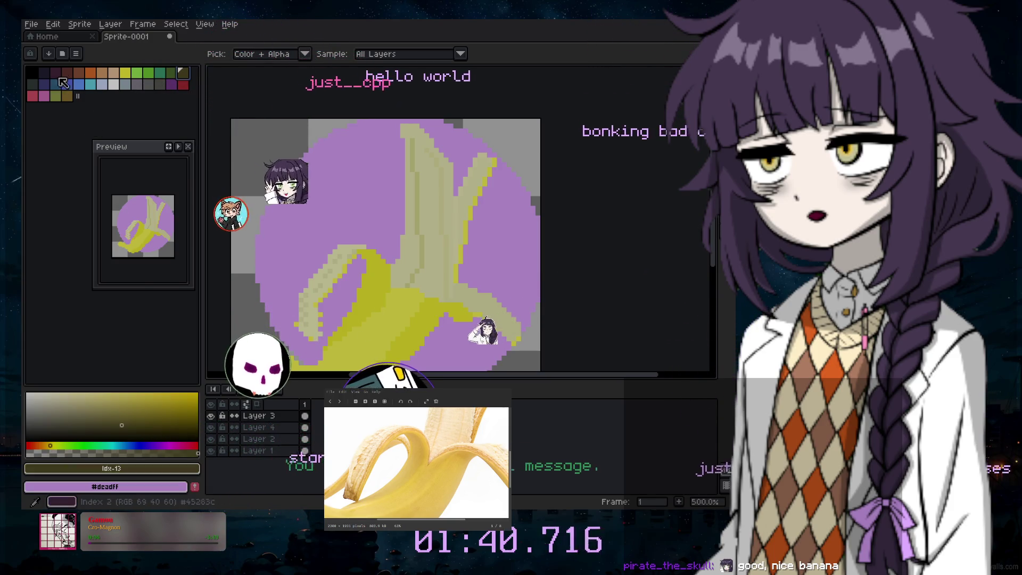
Try the dark palette swatches, then sample the pale cream peel colour #e6e3ab
left_click(60, 74)
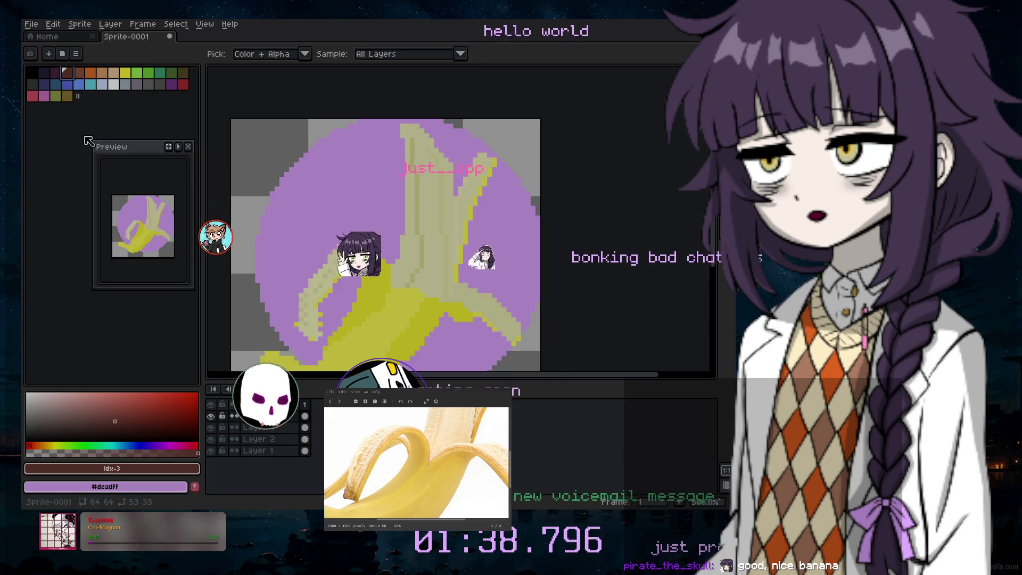
key("bracketright")
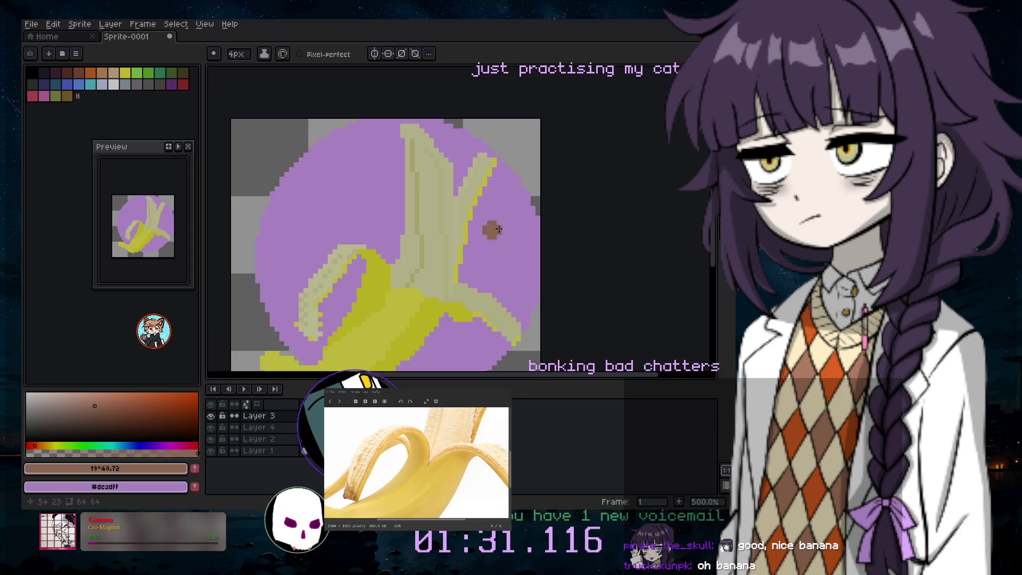
scroll(598, 207, "down", 2)
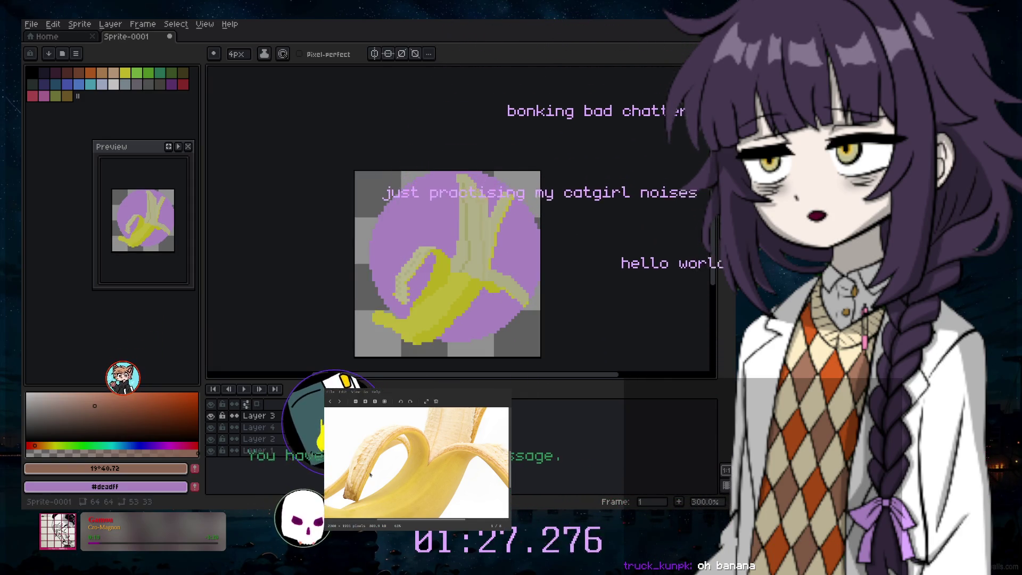
scroll(438, 511, "right", 3)
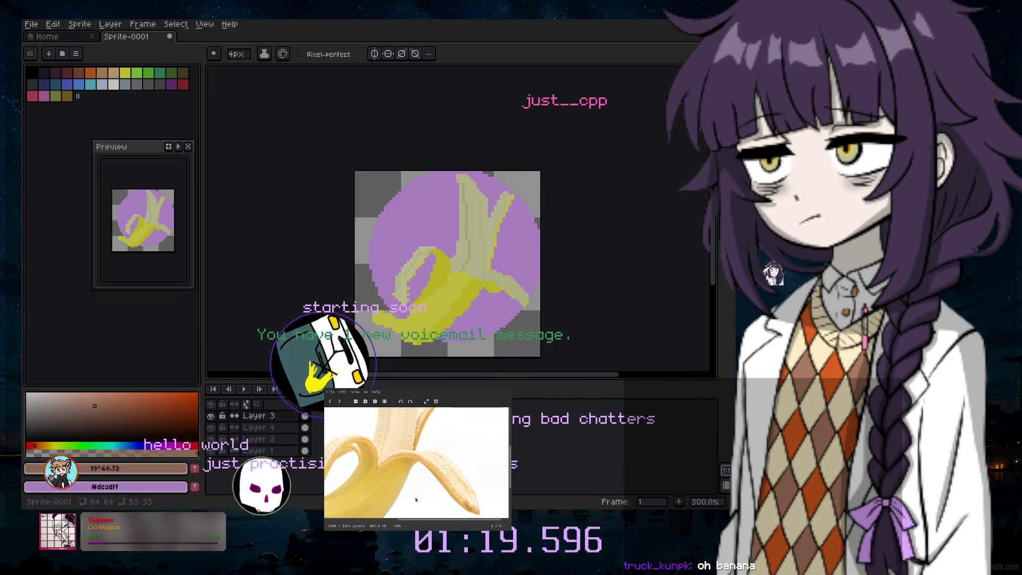
scroll(455, 465, "down", 5)
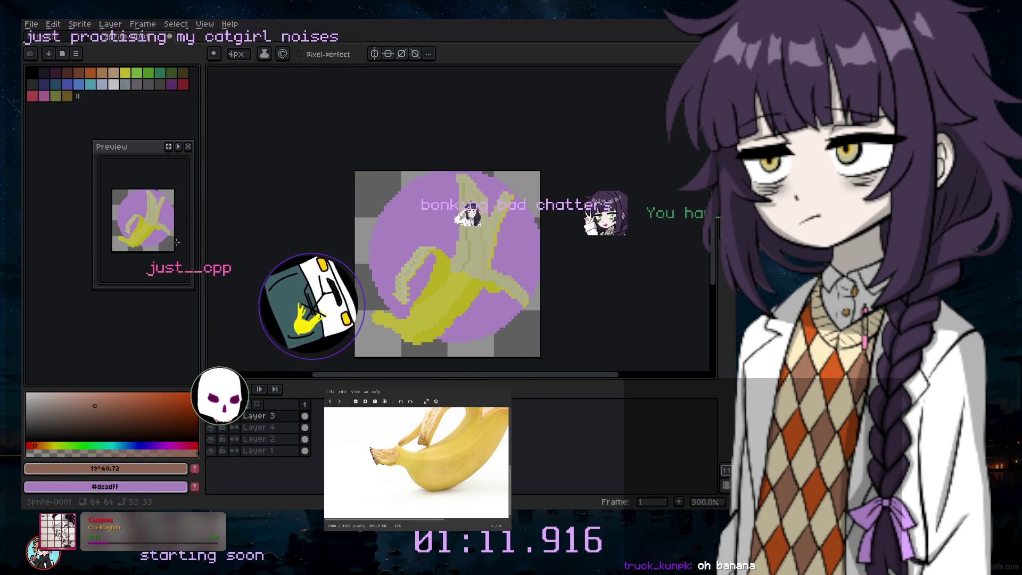
key("i")
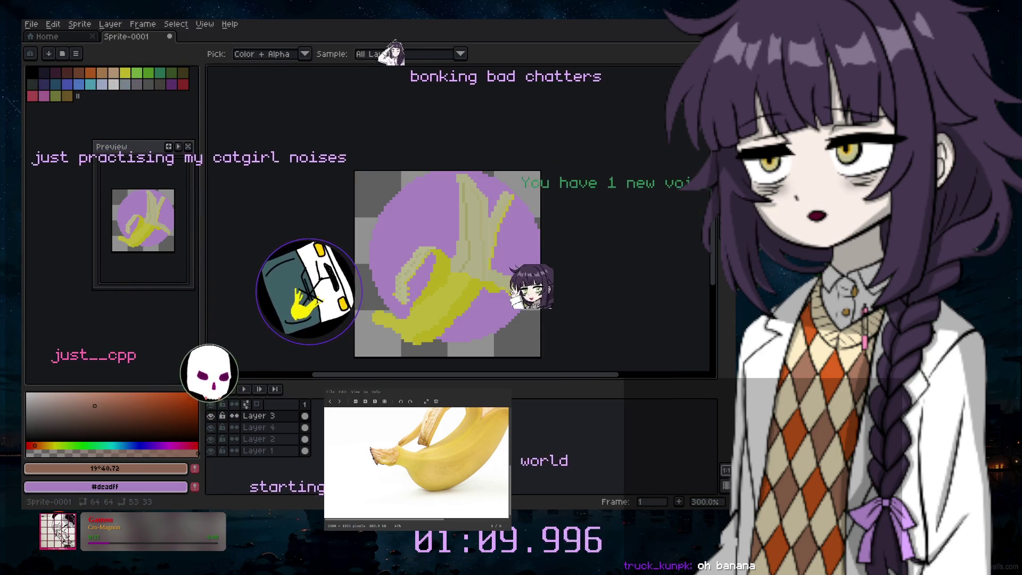
left_click(450, 294)
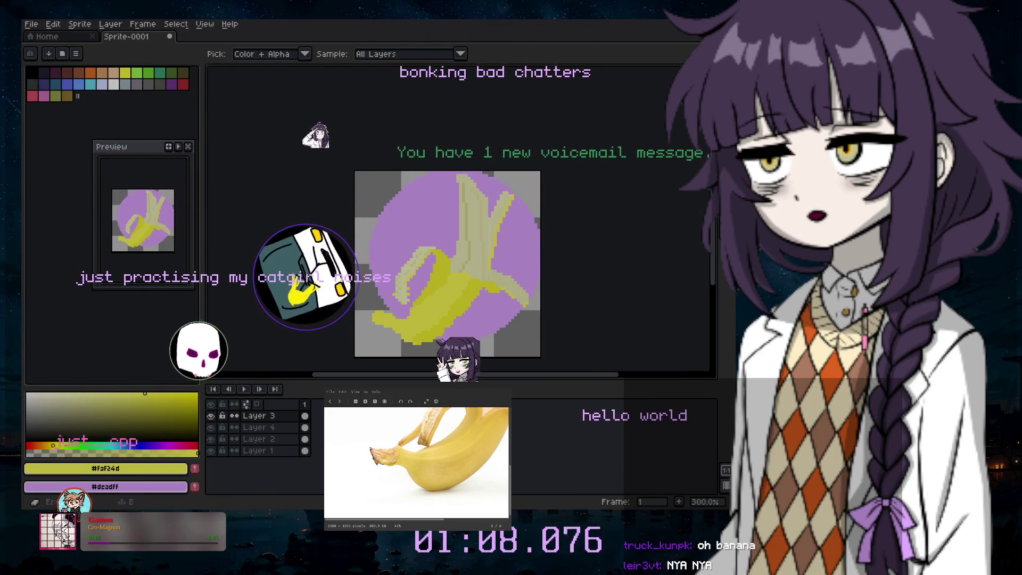
left_click(390, 333)
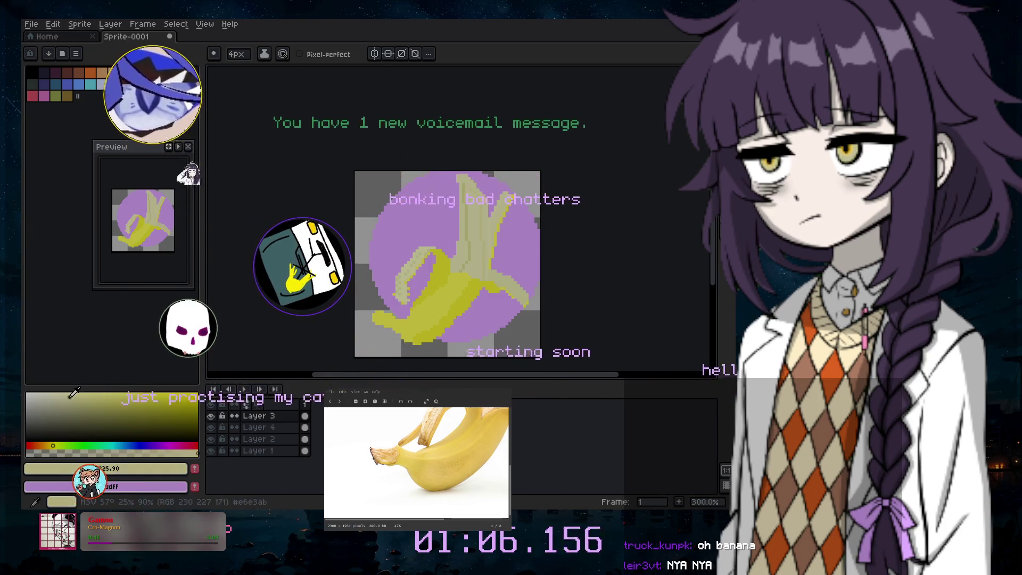
Switch back to the pencil with a 1-pixel brush
key("b")
scroll(392, 320, "up", 4)
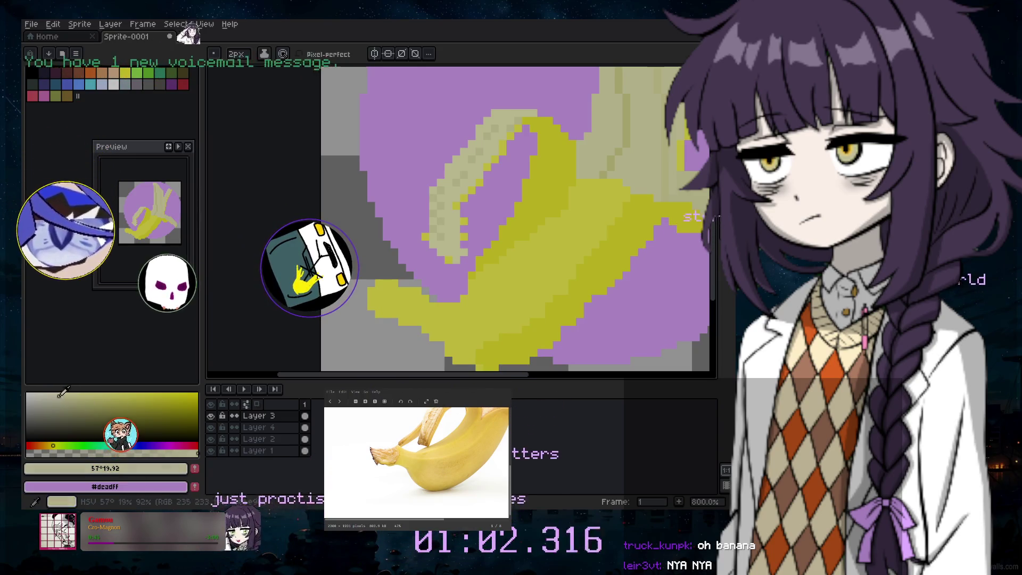
scroll(366, 314, "up", 3)
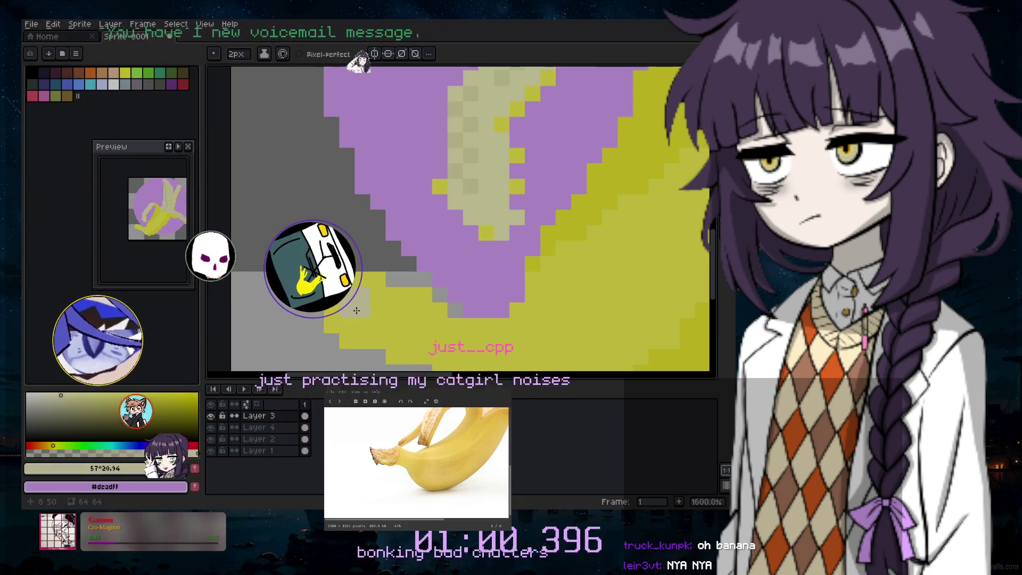
key("minus")
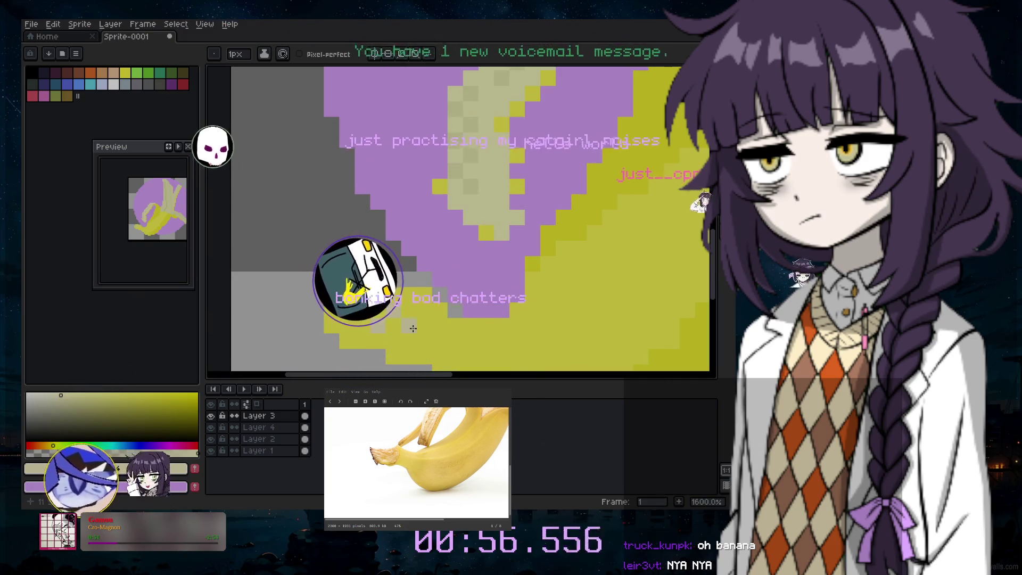
Sample the banana's darker olive shade as the drawing colour
scroll(428, 339, "down", 4)
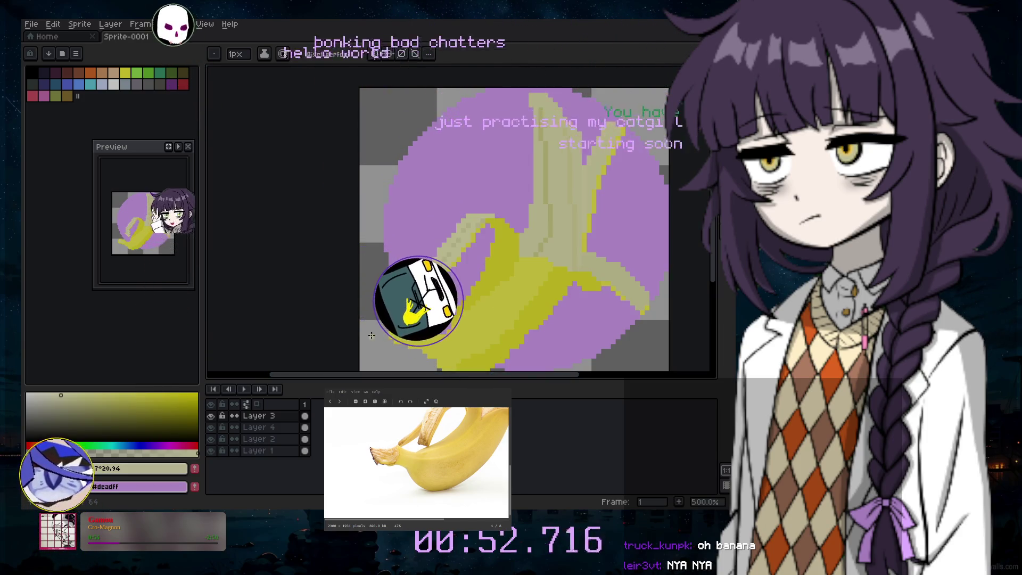
scroll(387, 314, "up", 4)
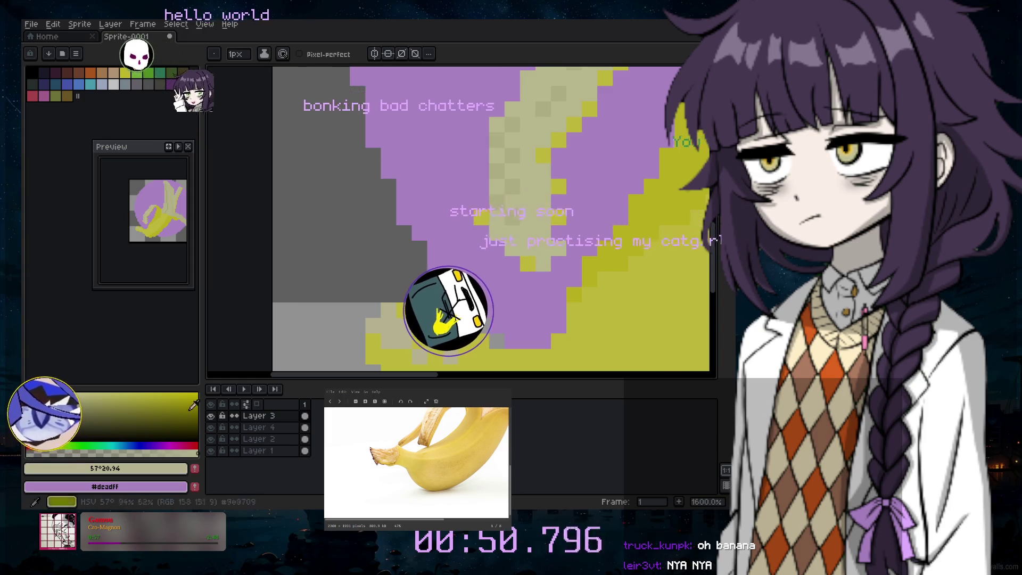
left_click(162, 412)
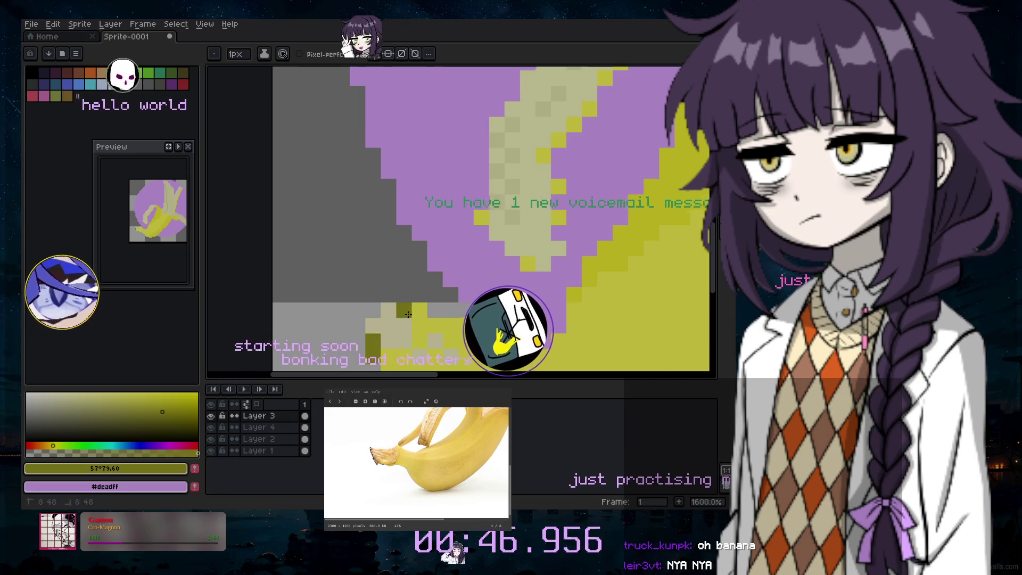
scroll(619, 308, "down", 3)
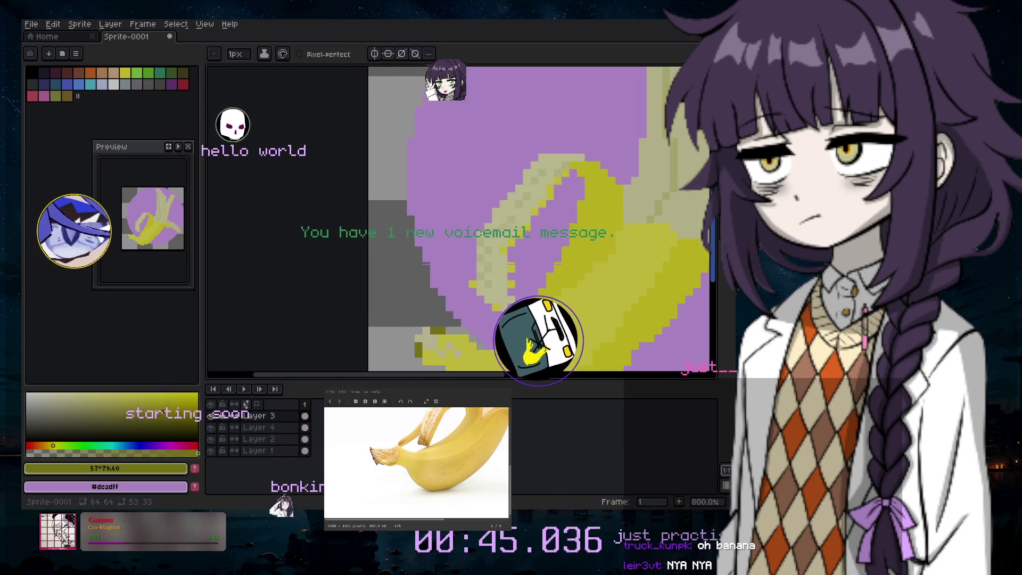
scroll(505, 327, "down", 2)
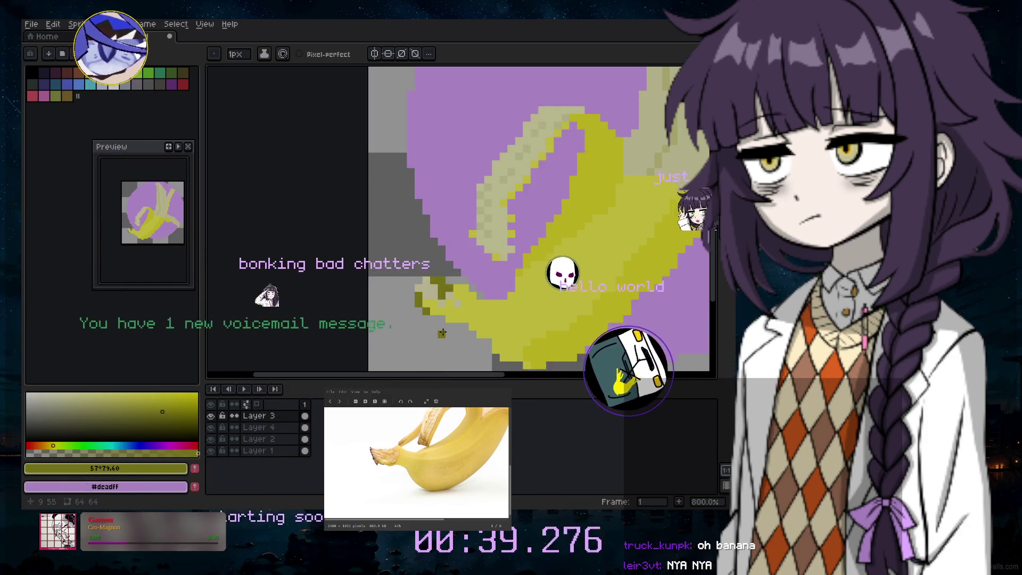
scroll(469, 286, "down", 2)
scroll(468, 286, "down", 2)
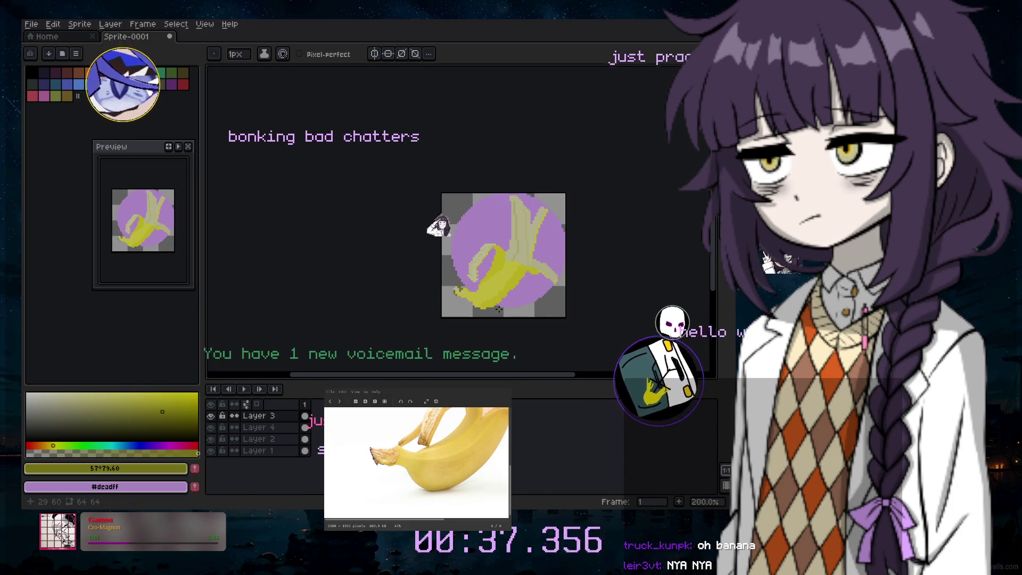
scroll(512, 258, "up", 2)
scroll(445, 310, "up", 2)
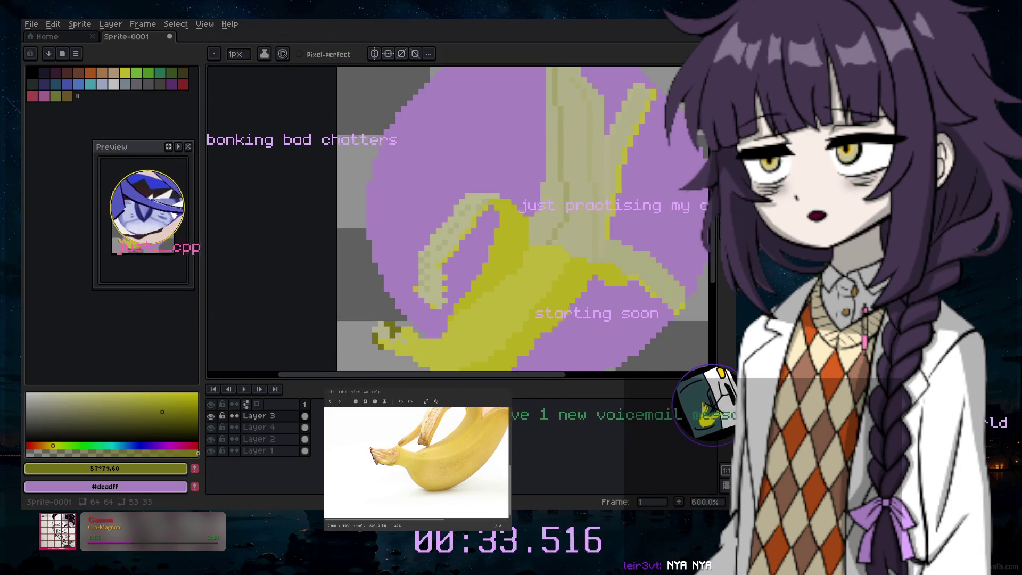
left_click(32, 25)
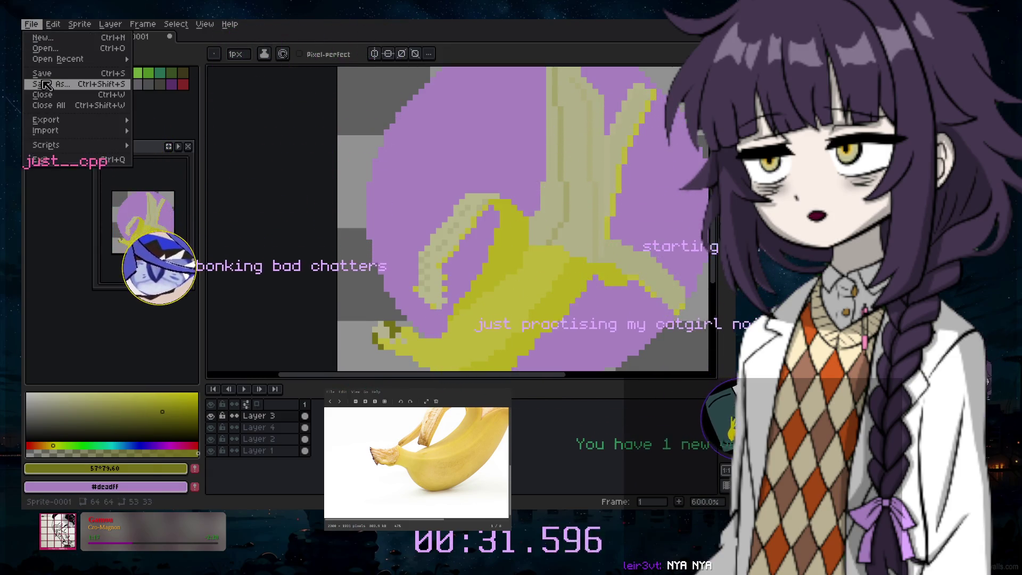
Save the sprite as buhnyanya_draft in .aseprite format in the just-art folder
left_click(47, 84)
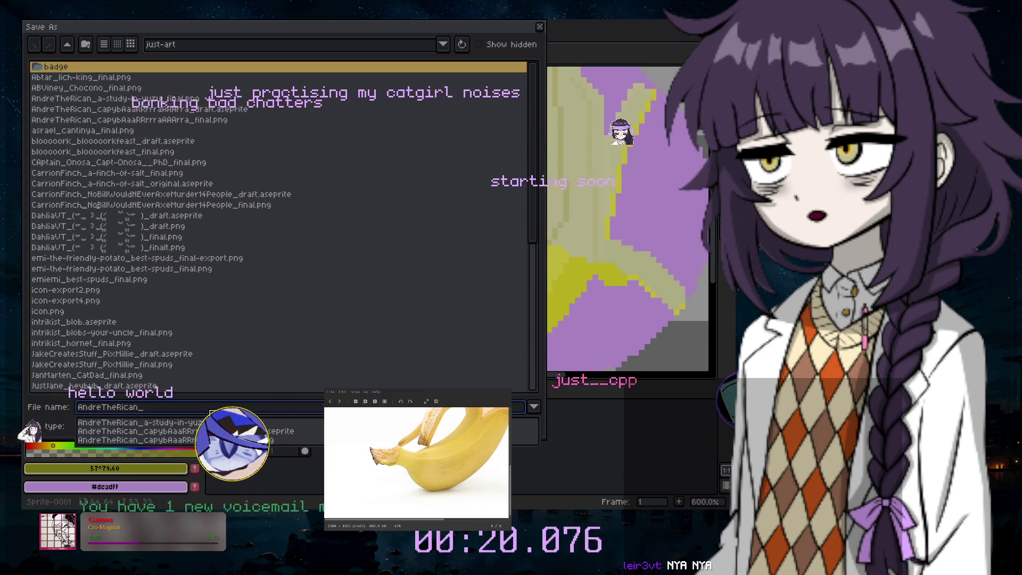
type("nyanya")
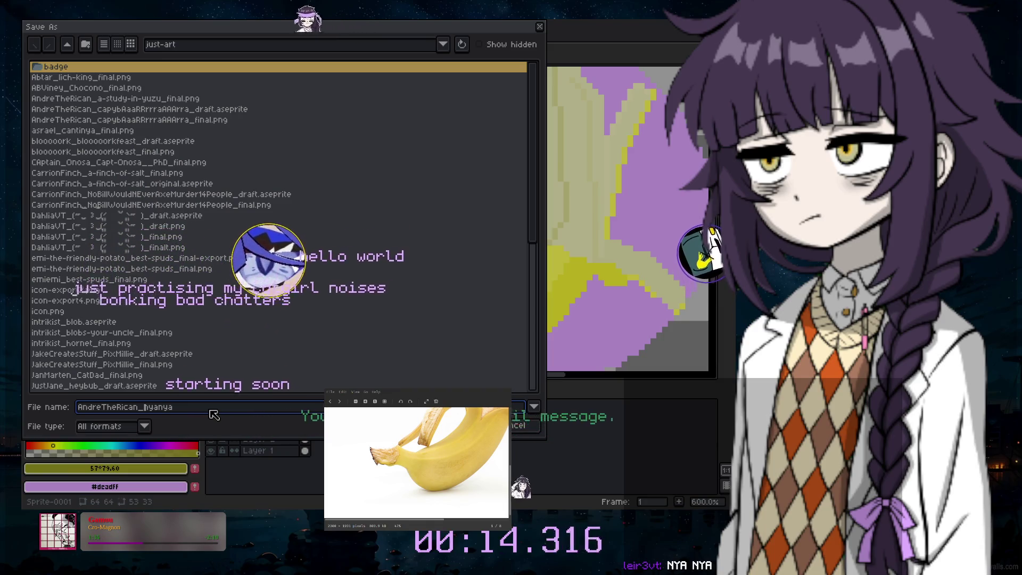
key("BackSpace")
type("uh")
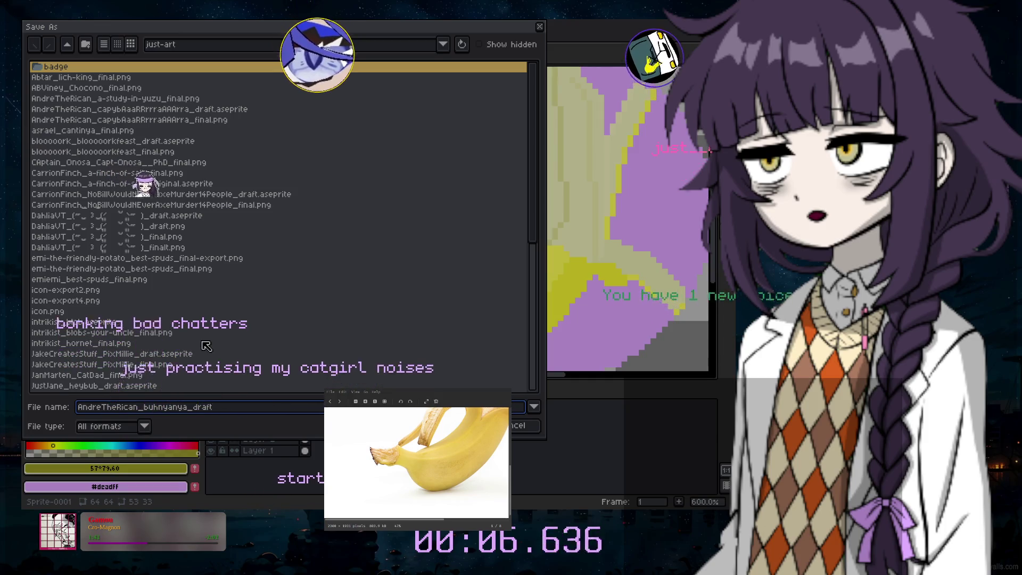
left_click(144, 426)
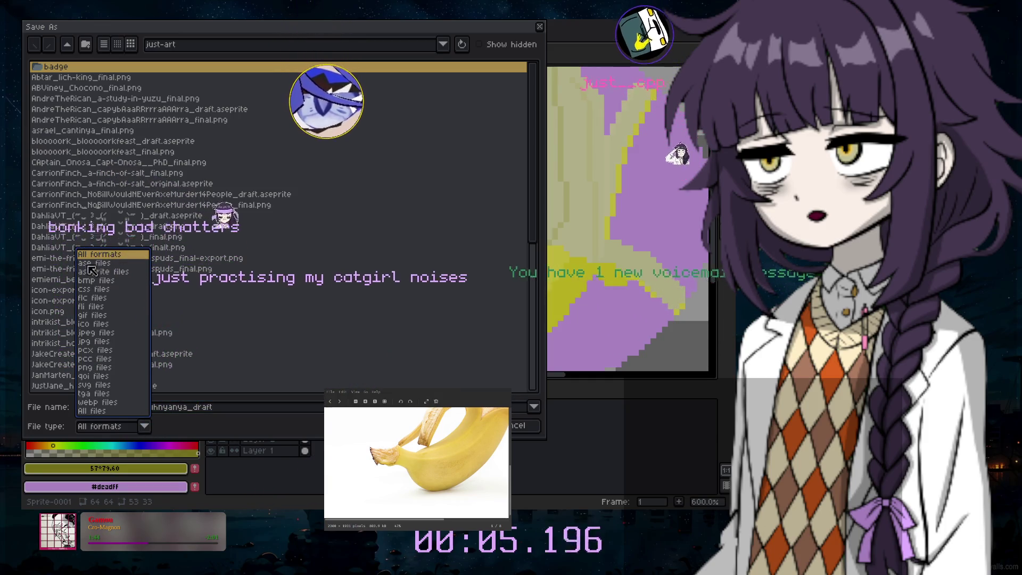
left_click(129, 271)
key("Return")
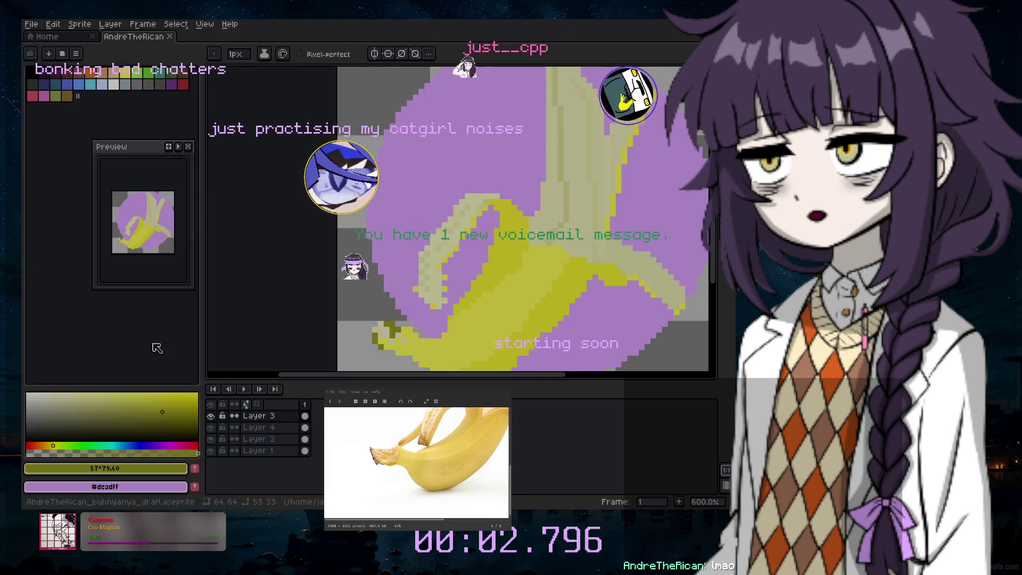
left_click(31, 24)
Save a PNG copy named buhnyanya_final in the just-art folder
left_click(51, 83)
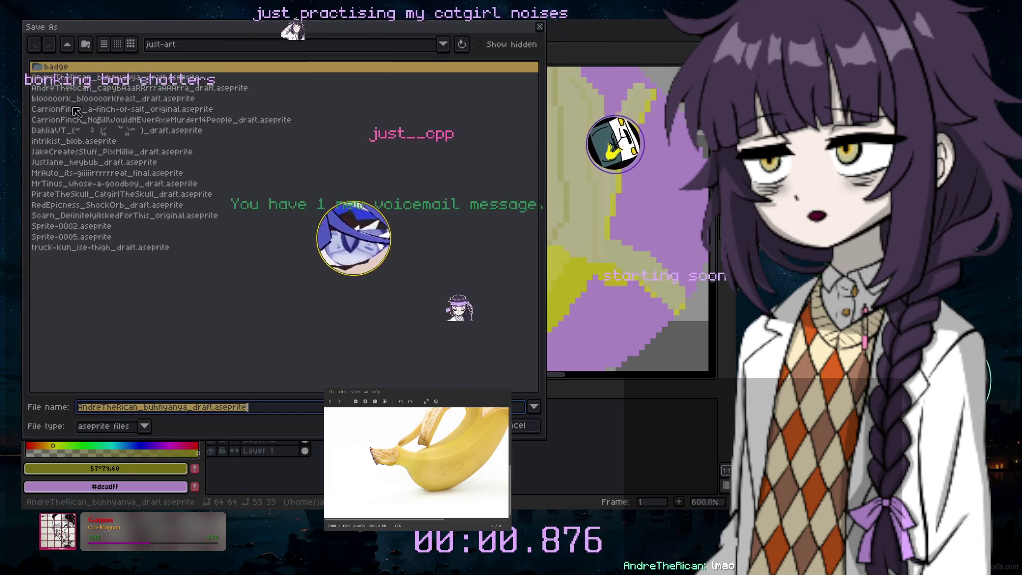
left_click(144, 426)
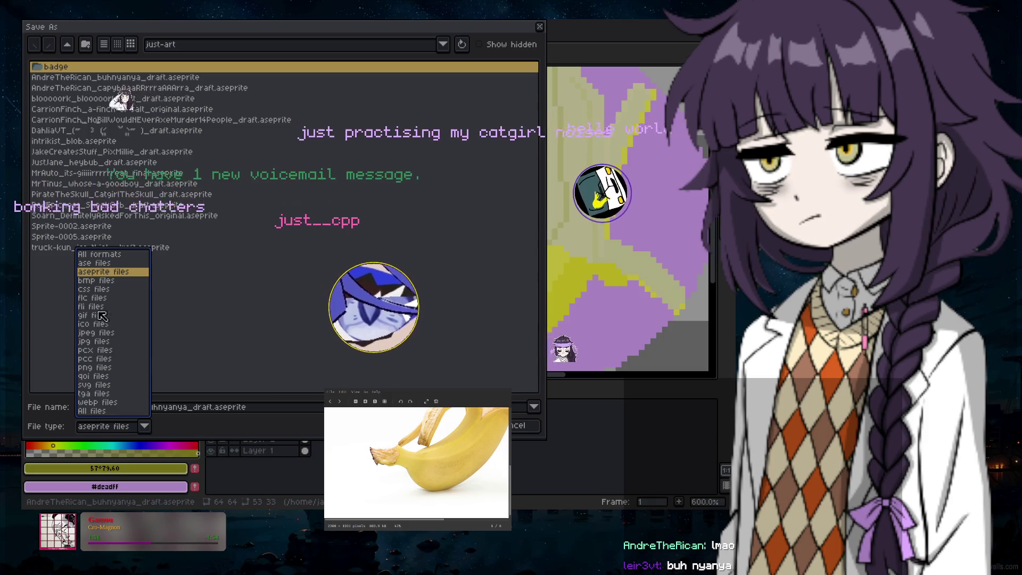
left_click(95, 368)
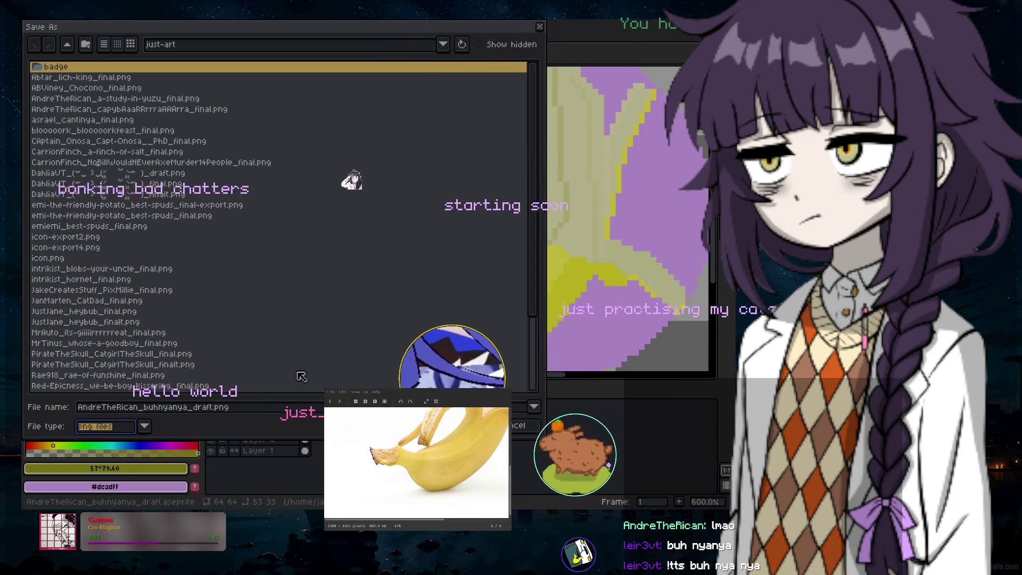
left_click(212, 406)
key("BackSpace")
key("BackSpace")
key("BackSpace")
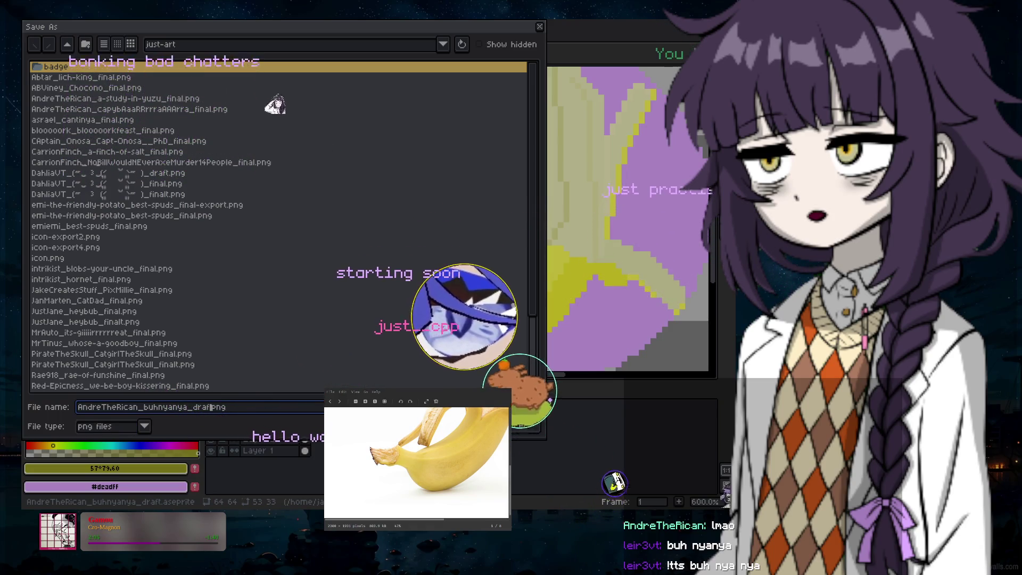
key("BackSpace")
type("final")
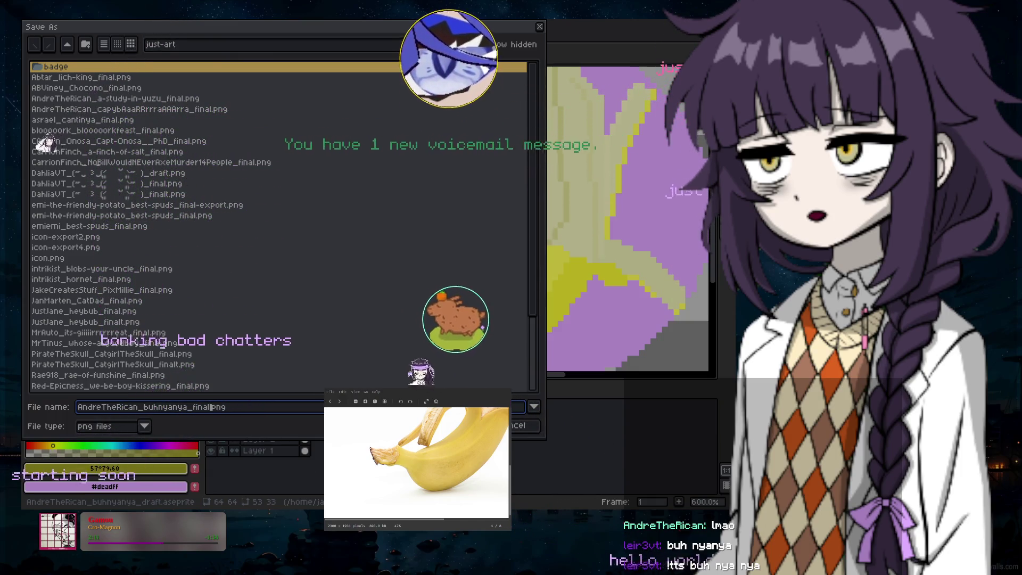
key("Return")
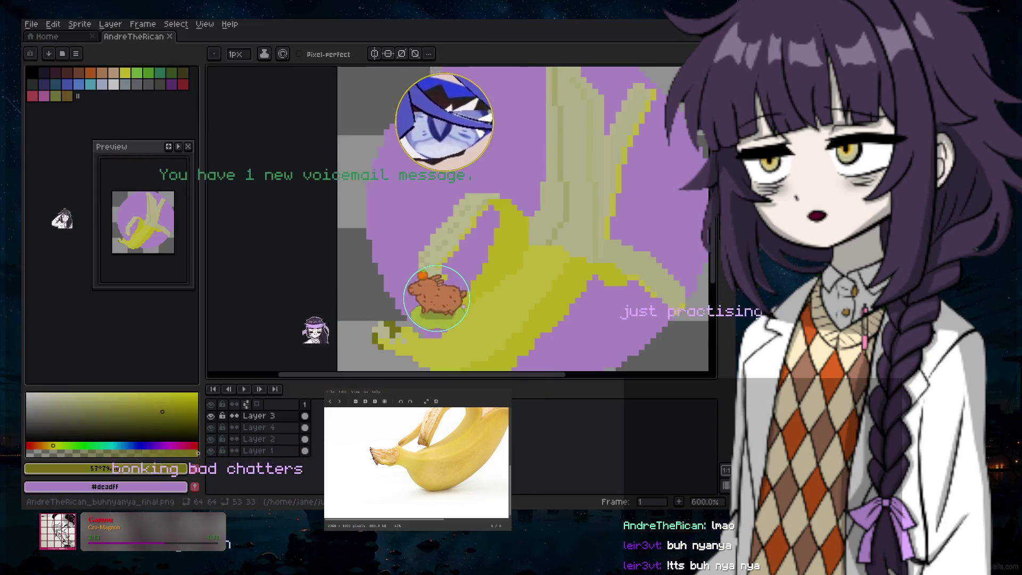
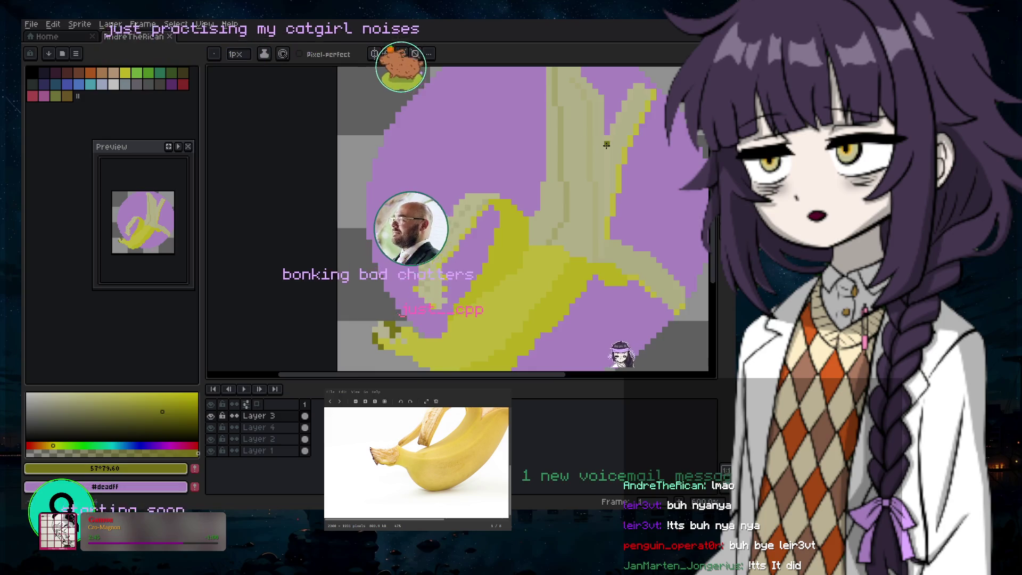
Zoom out to see the whole banana sprite, then choose File > New to start a new sprite
scroll(546, 258, "down", 3)
scroll(545, 257, "down", 1)
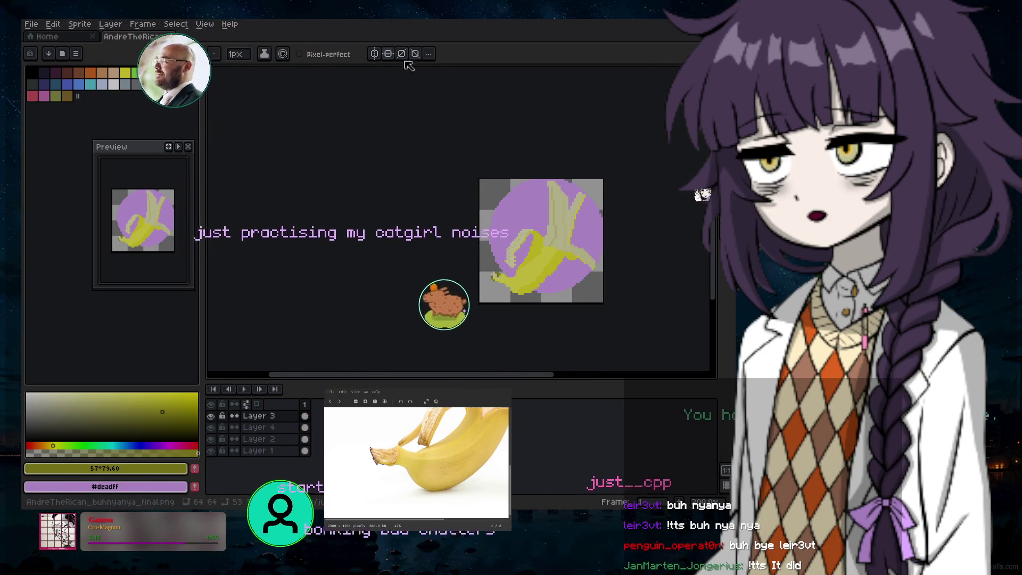
left_click(32, 25)
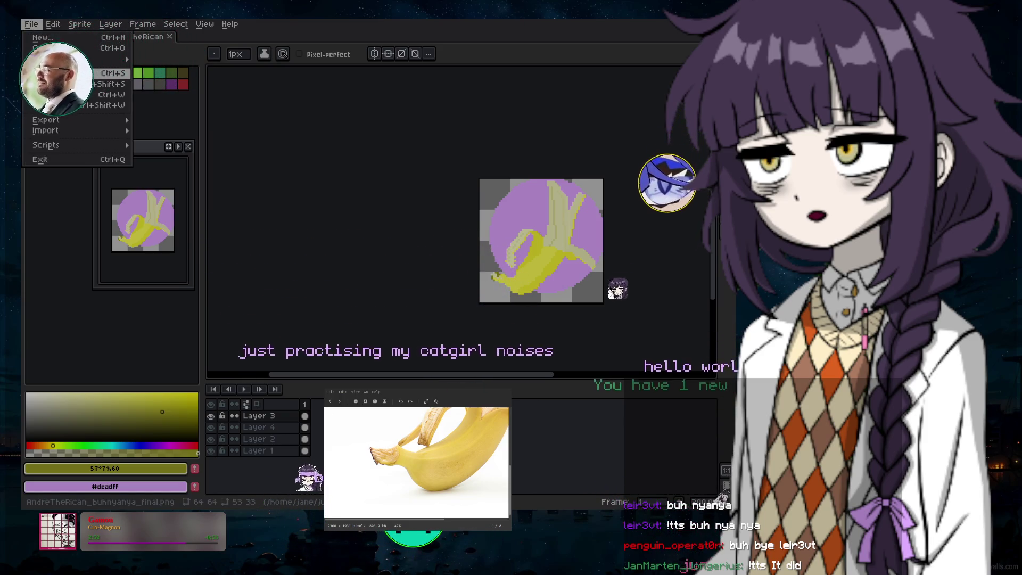
left_click(42, 37)
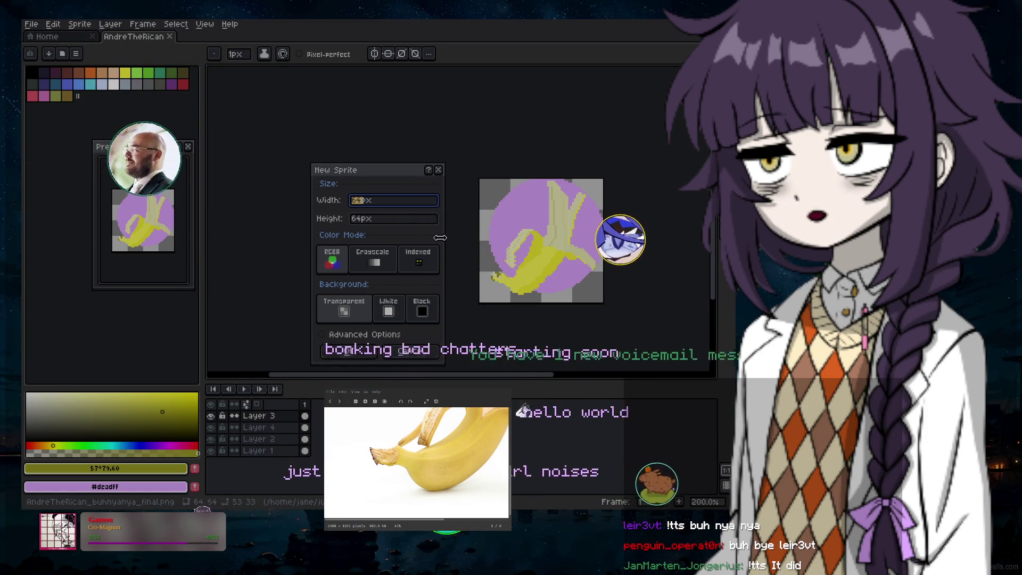
Confirm the new 64×64 RGBA sprite with a transparent background
key("Return")
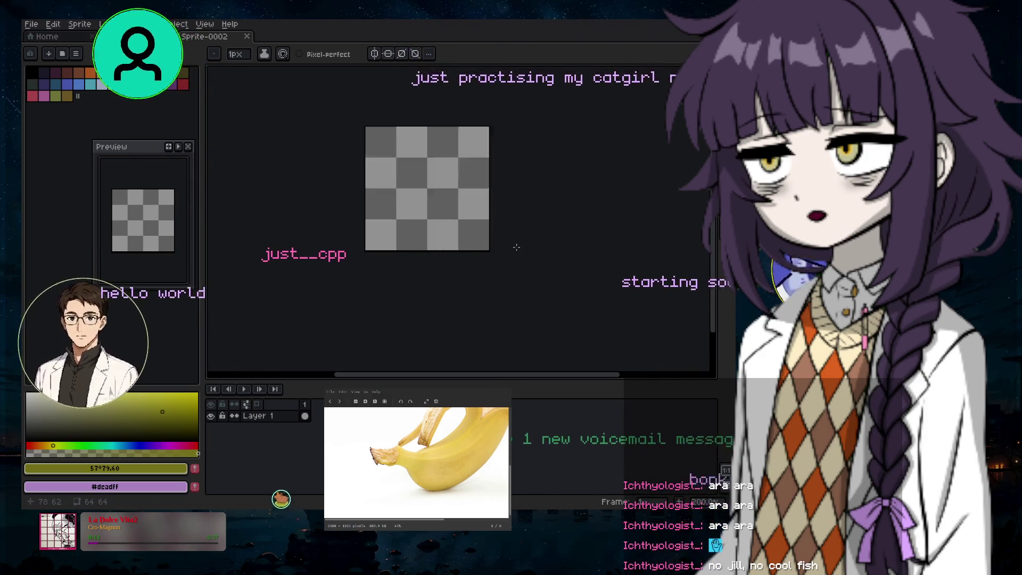
scroll(517, 248, "up", 4)
scroll(464, 377, "left", 3)
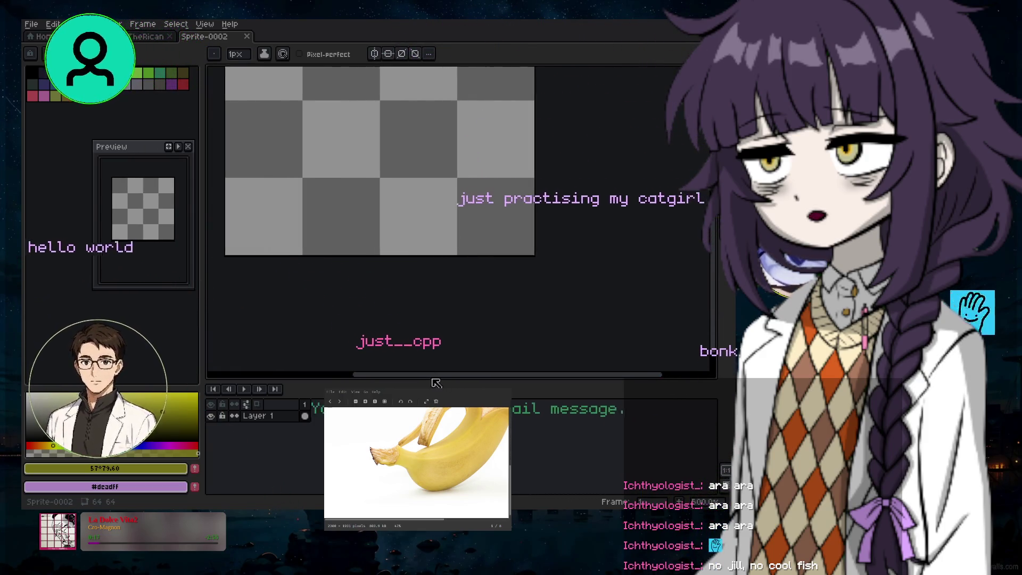
scroll(572, 347, "up", 5)
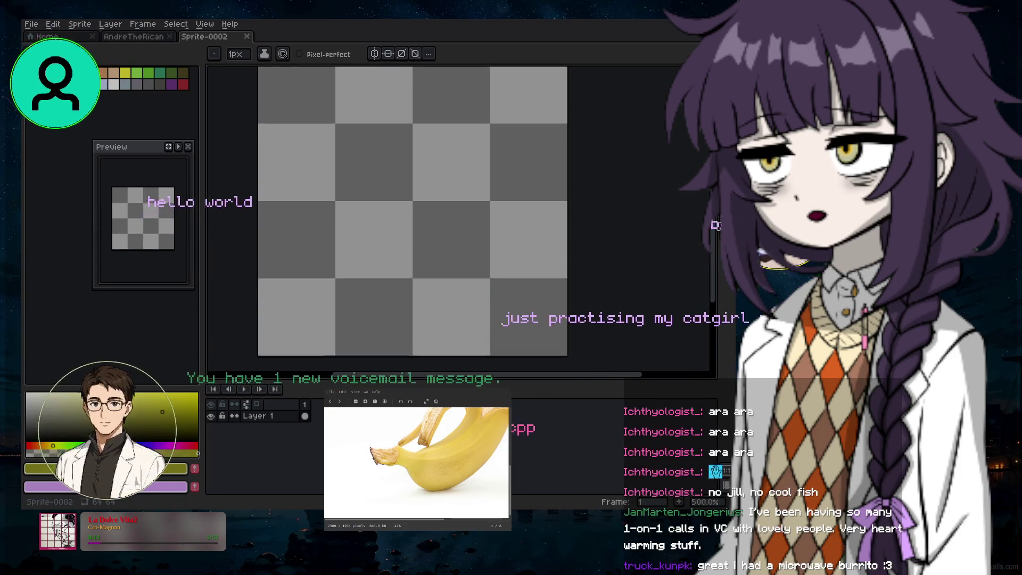
scroll(572, 347, "left", 2)
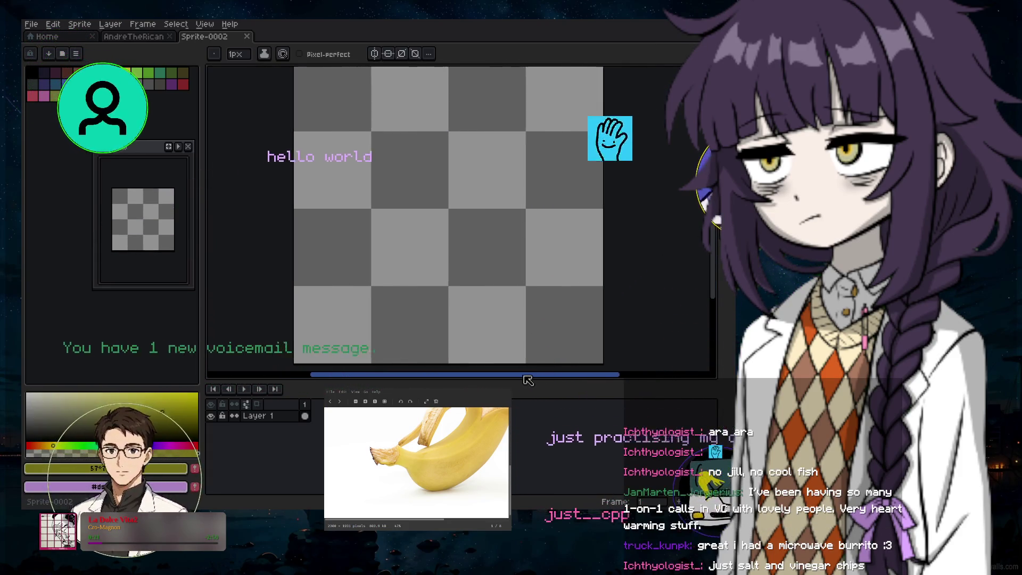
scroll(702, 262, "down", 1)
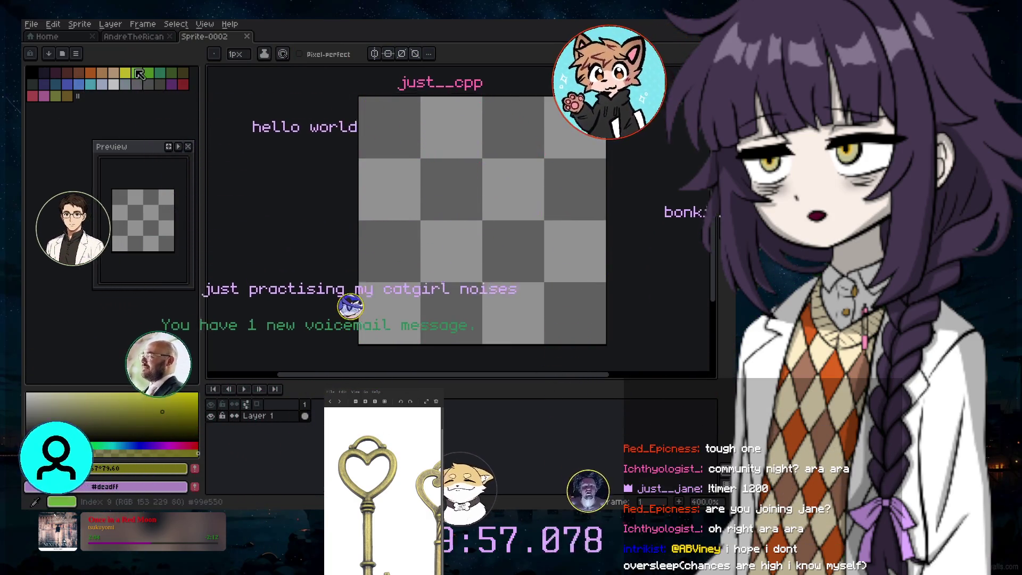
Try brown dabs on the canvas, then undo them so the canvas stays blank
left_click(126, 73)
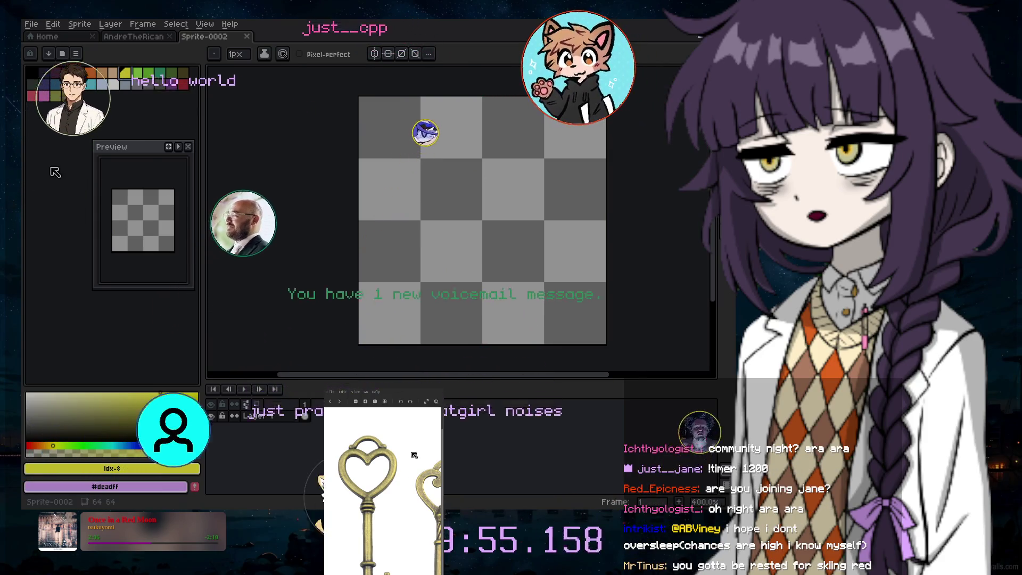
left_click(67, 96)
left_click(487, 158)
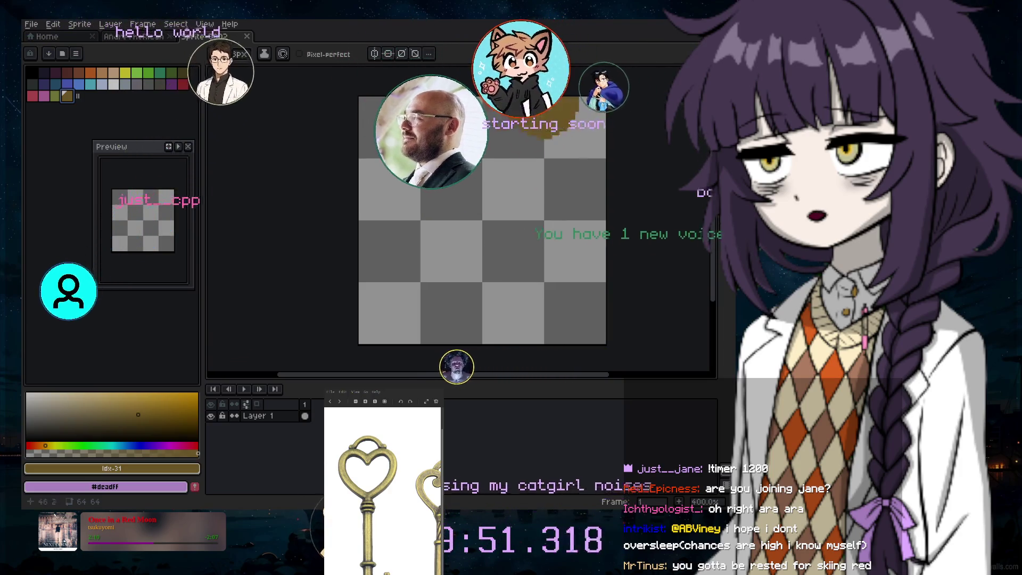
left_click(360, 300)
key("ctrl+z")
left_click(424, 274)
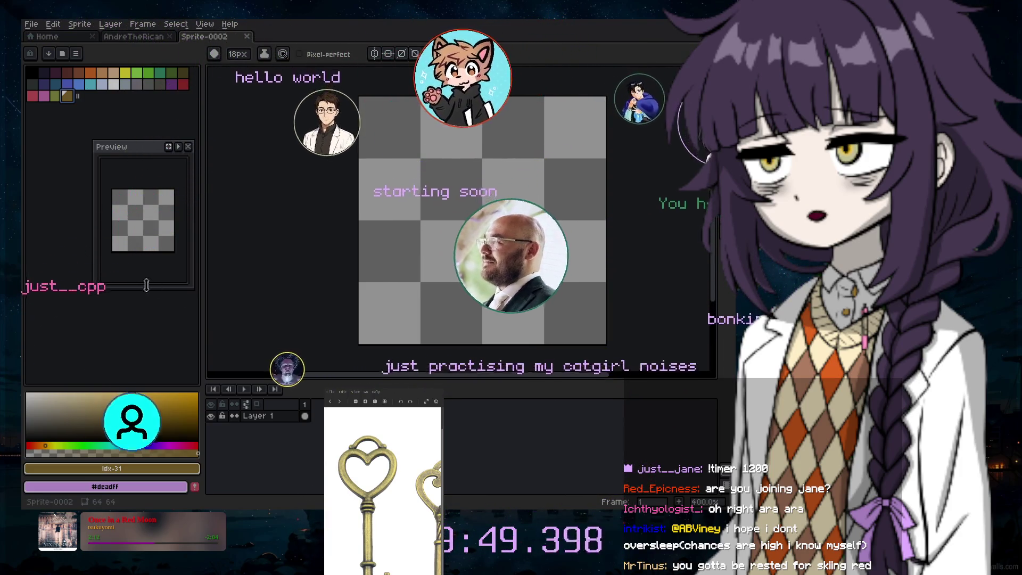
key("ctrl+z")
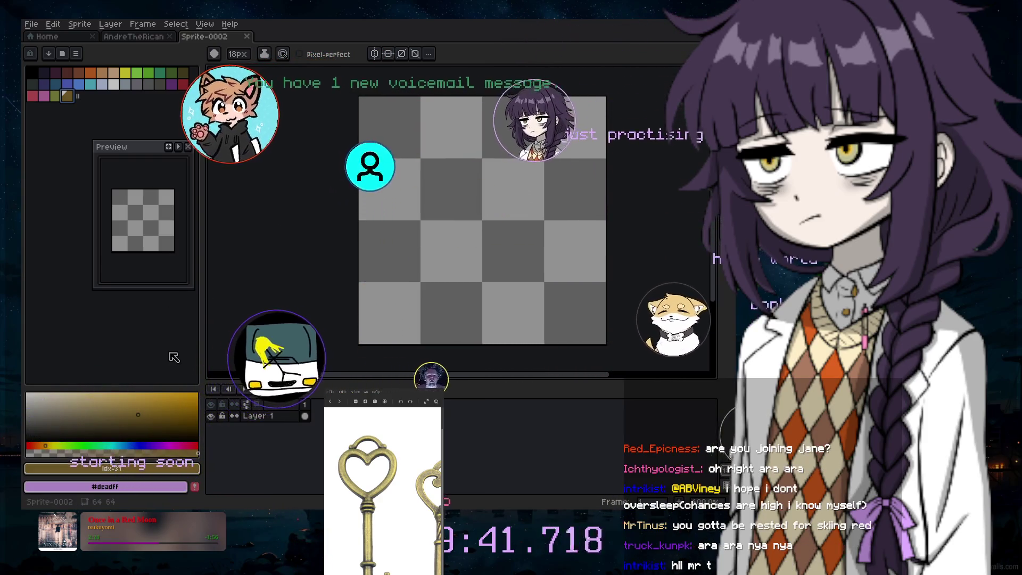
Pick the yellow swatch again and raise its saturation in the colour field
left_click(85, 406)
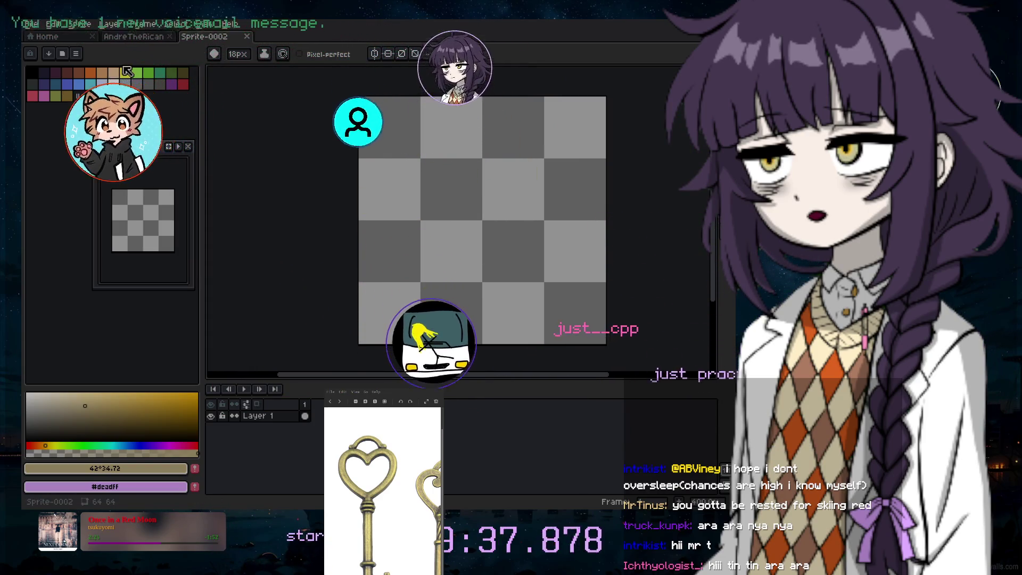
left_click(124, 72)
left_click_drag(118, 394, 152, 392)
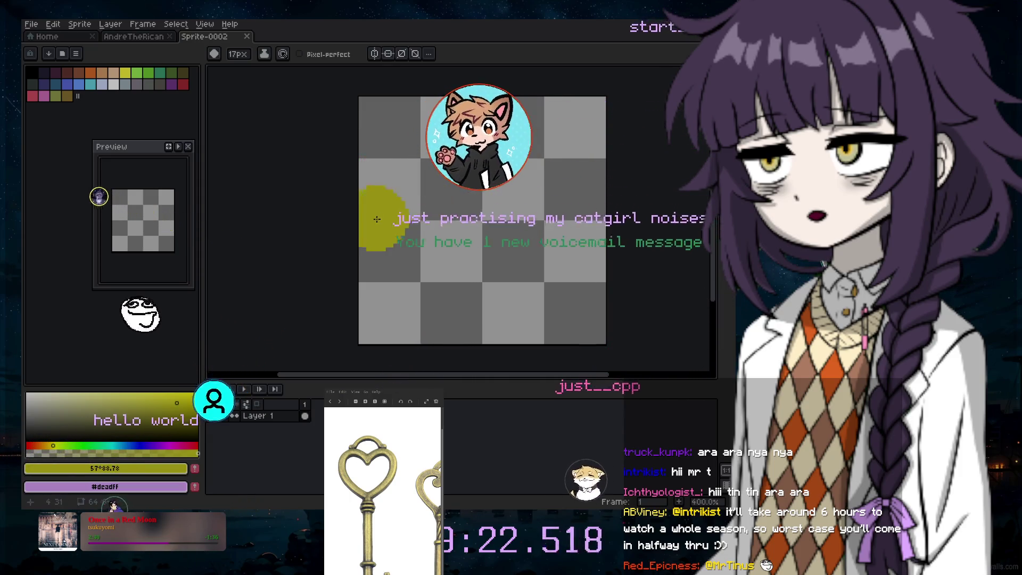
Add an empty Layer 2 above Layer 1 and return to the Pencil tool
left_click(110, 23)
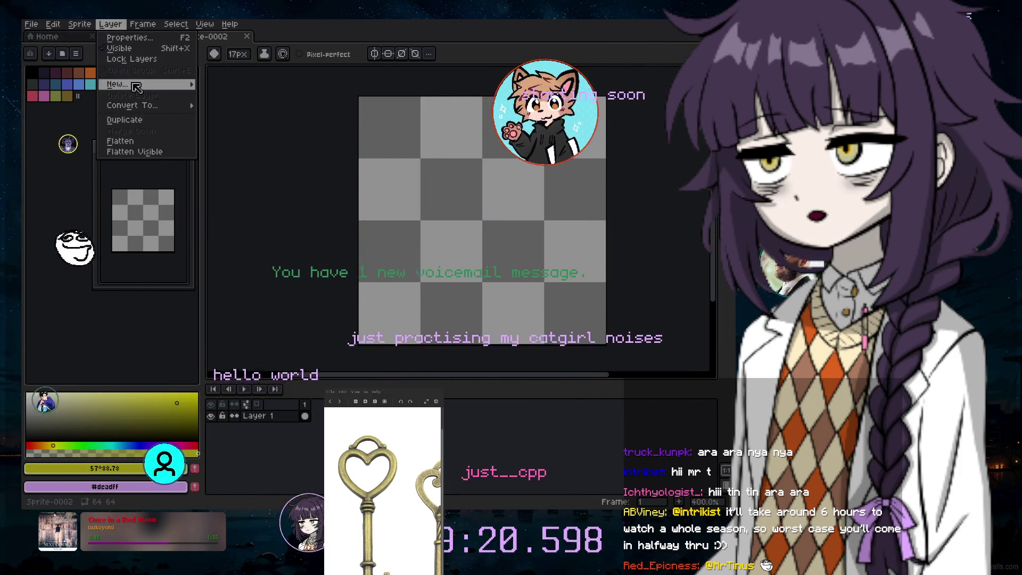
mouse_move(114, 83)
left_click(228, 84)
key("v")
scroll(469, 133, "down", 1)
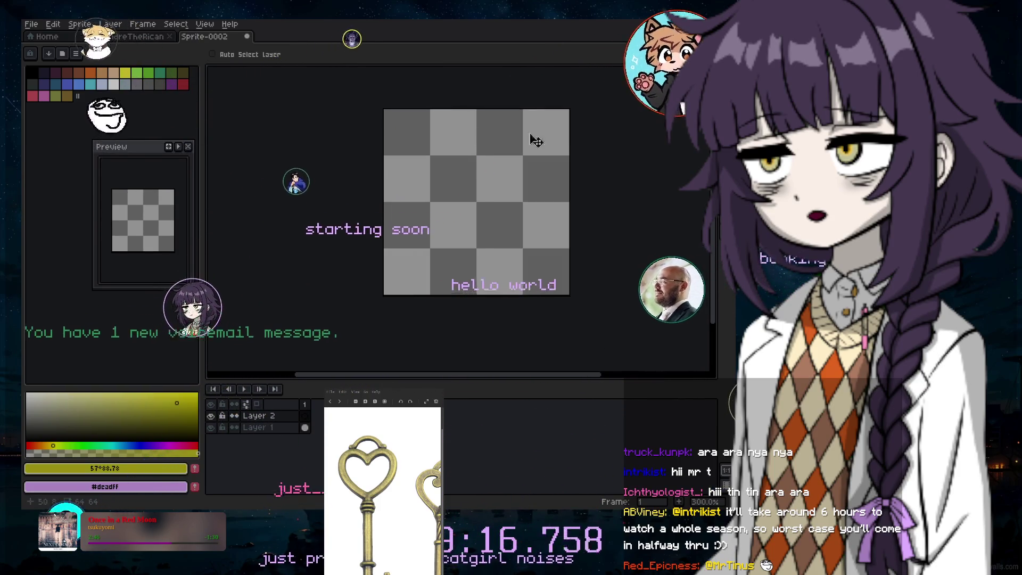
key("b")
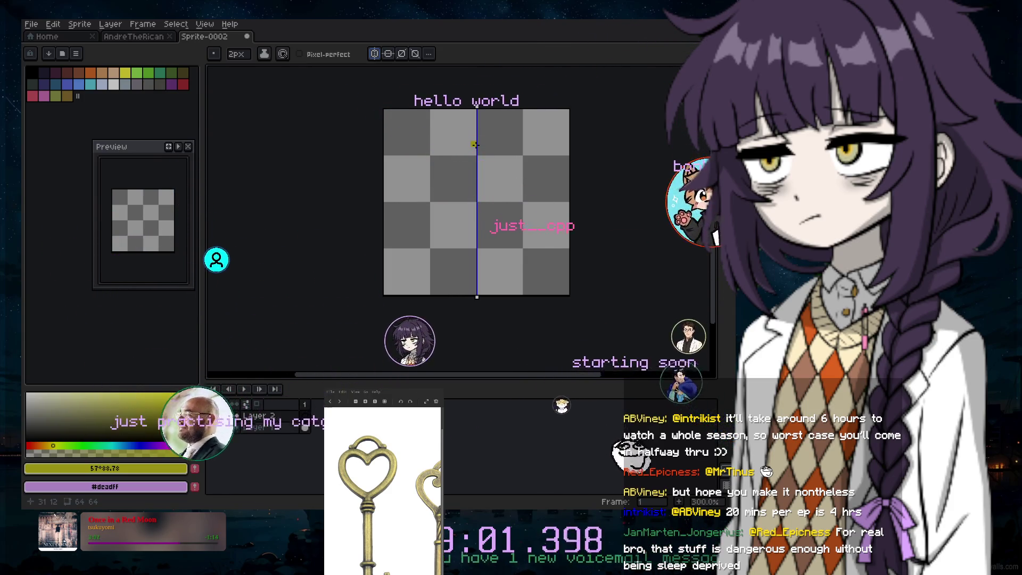
Draw trial yellow V strokes near the top centre, then undo them all
left_click_drag(477, 144, 486, 137)
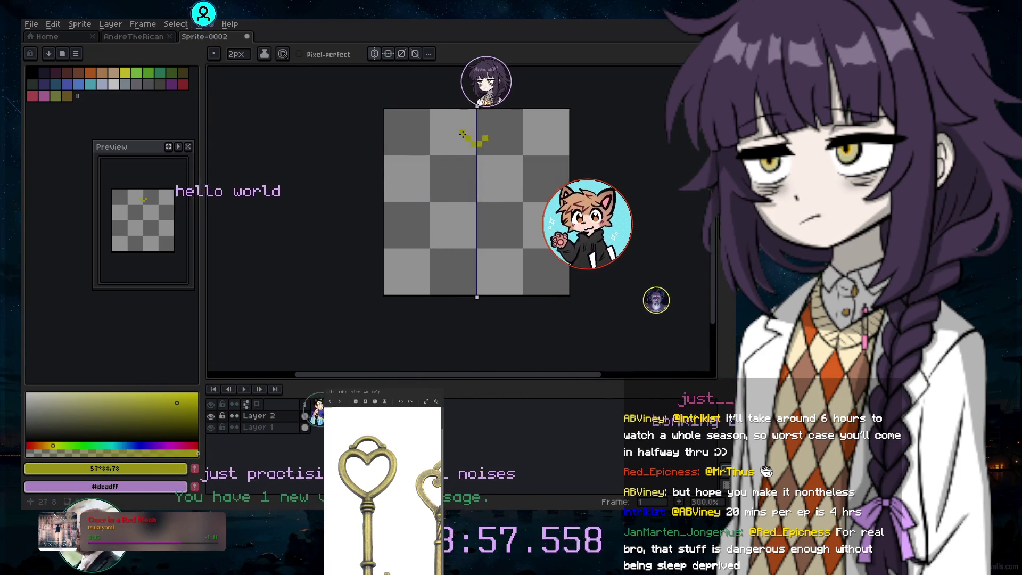
left_click_drag(500, 132, 450, 132)
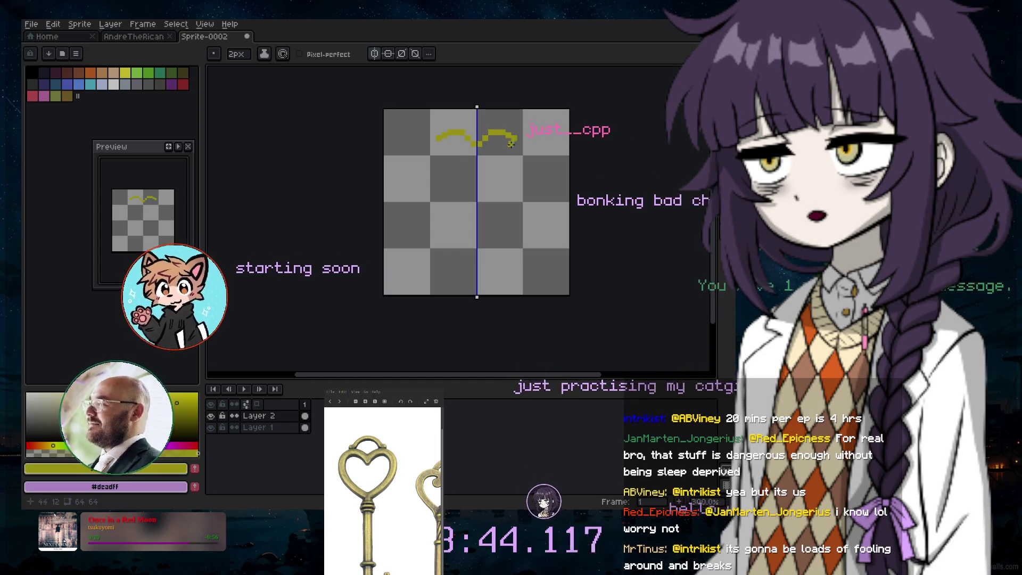
scroll(511, 144, "up", 3)
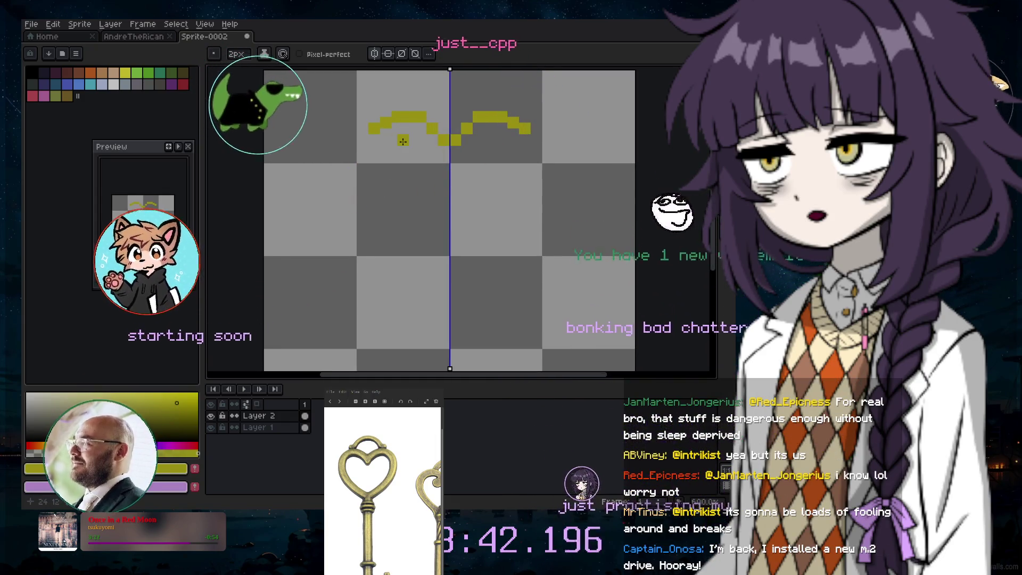
key("ctrl+z")
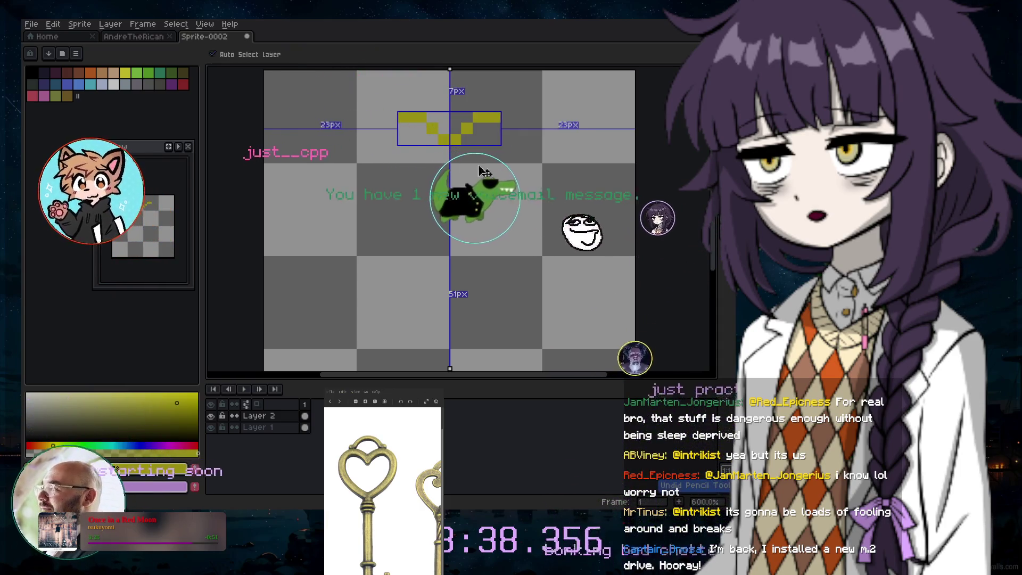
key("ctrl+z")
key("ctrl+z")
key("ctrl+z")
key("b")
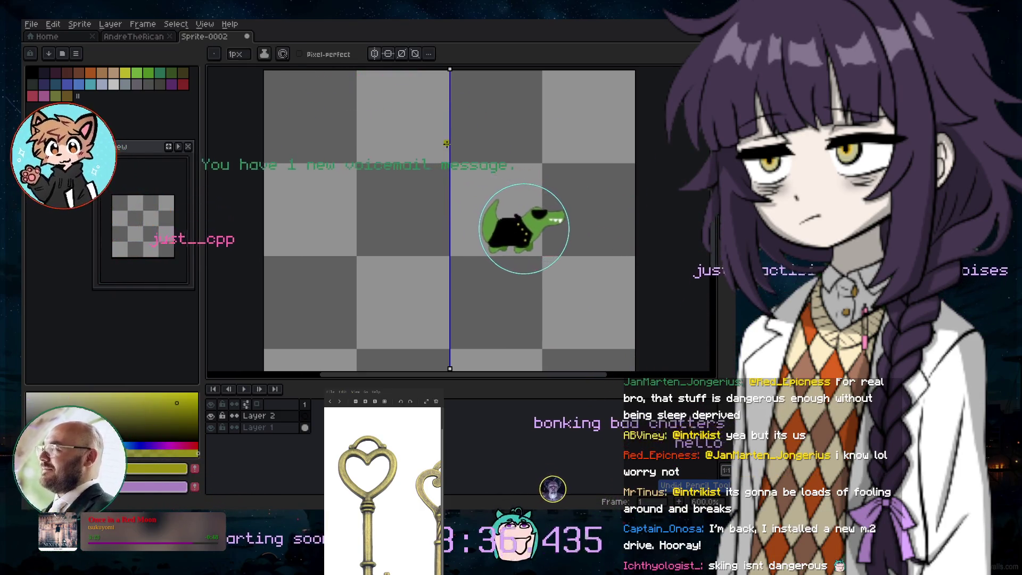
Place more yellow test pixels in a V shape, then undo them
left_click(447, 143)
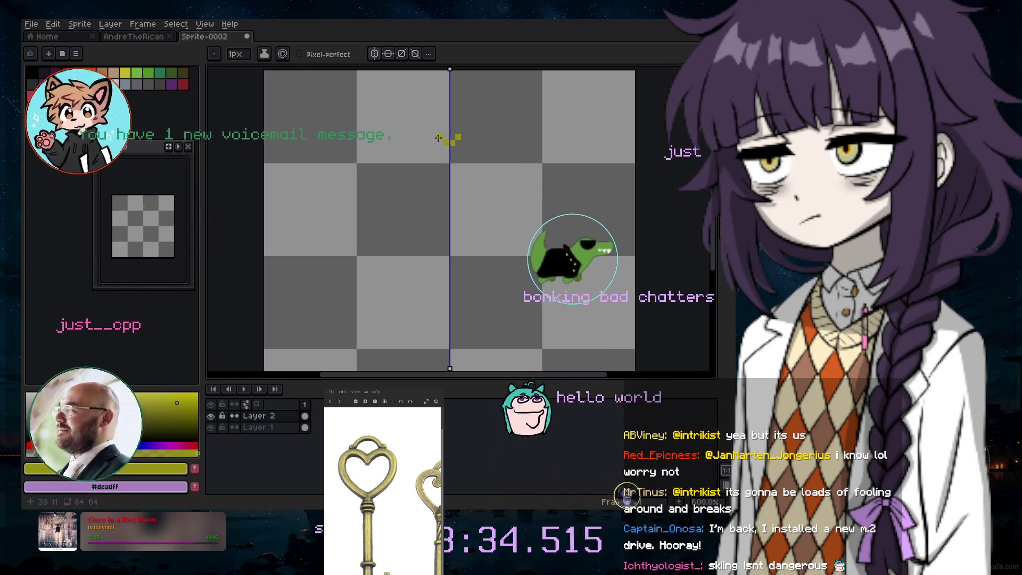
left_click(438, 138)
left_click(465, 131)
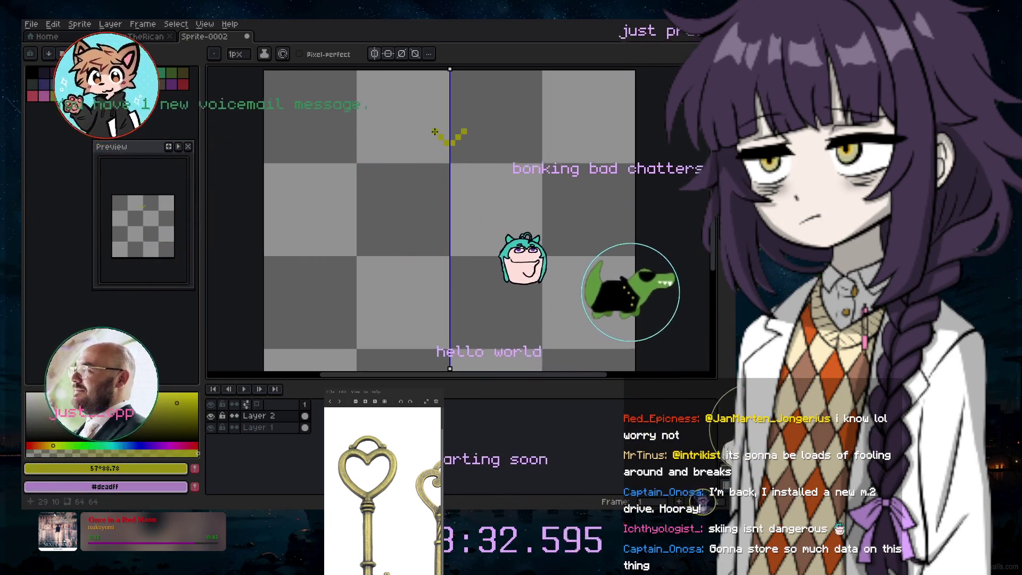
left_click_drag(434, 131, 423, 129)
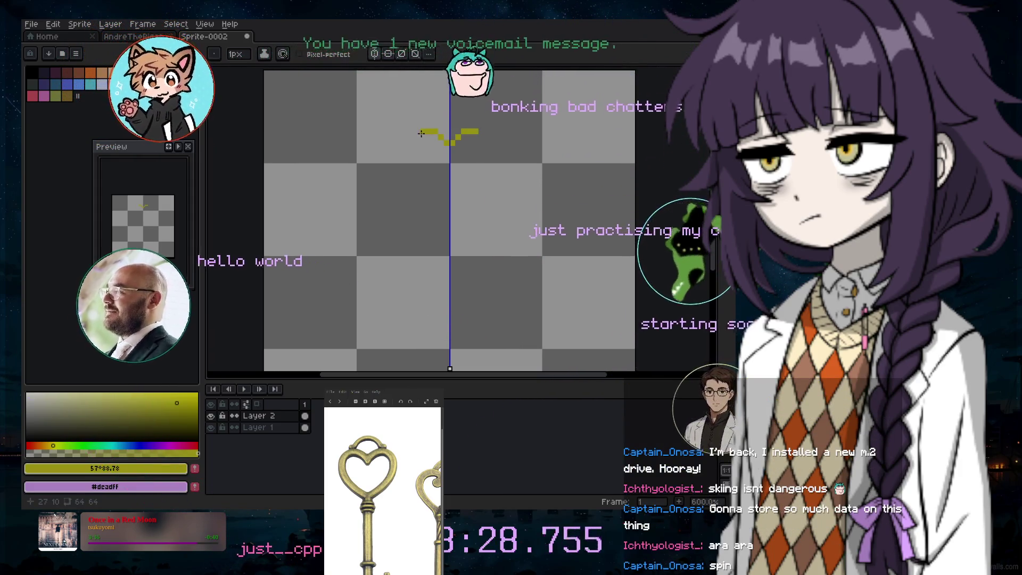
scroll(444, 164, "down", 4)
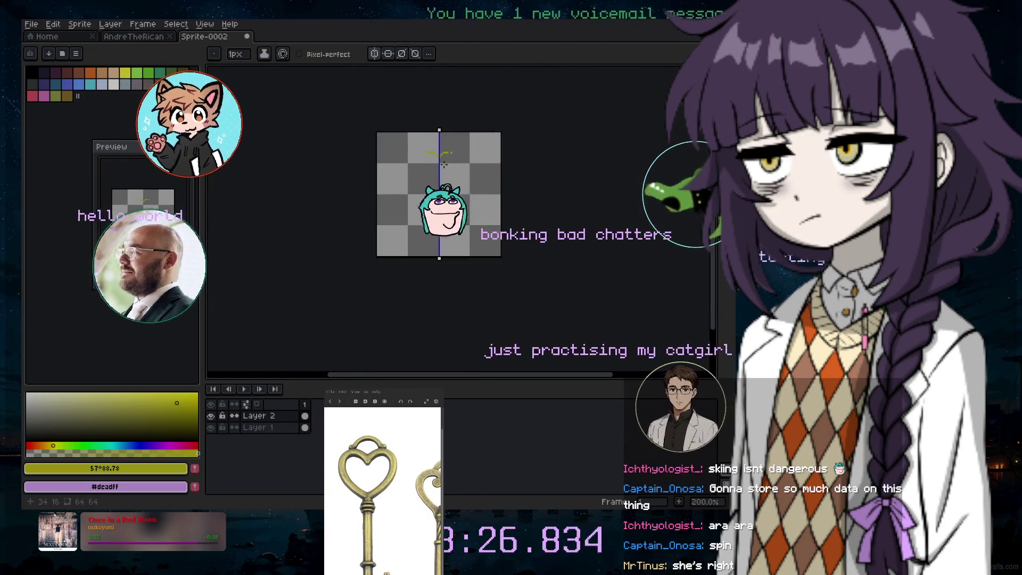
scroll(444, 164, "up", 3)
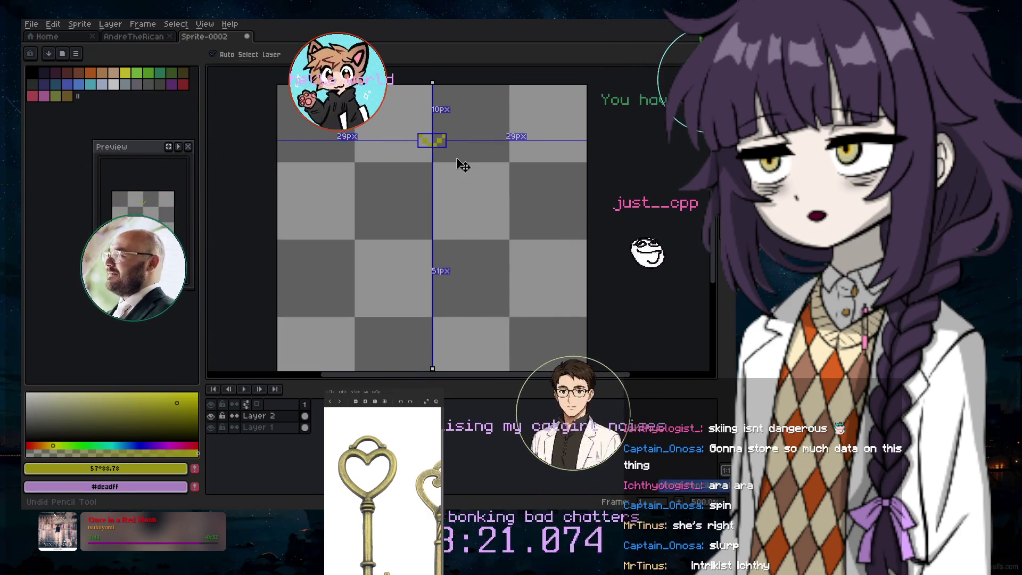
key("ctrl+z")
key("b")
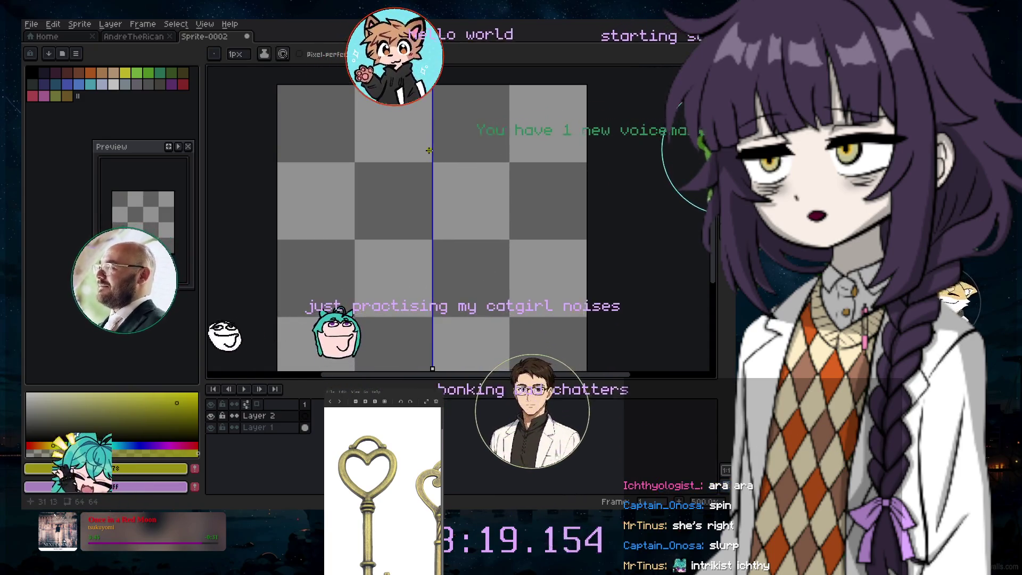
Place mirrored yellow guide dots for the heart's width, centre line, lobe tops and sides
left_click(429, 164)
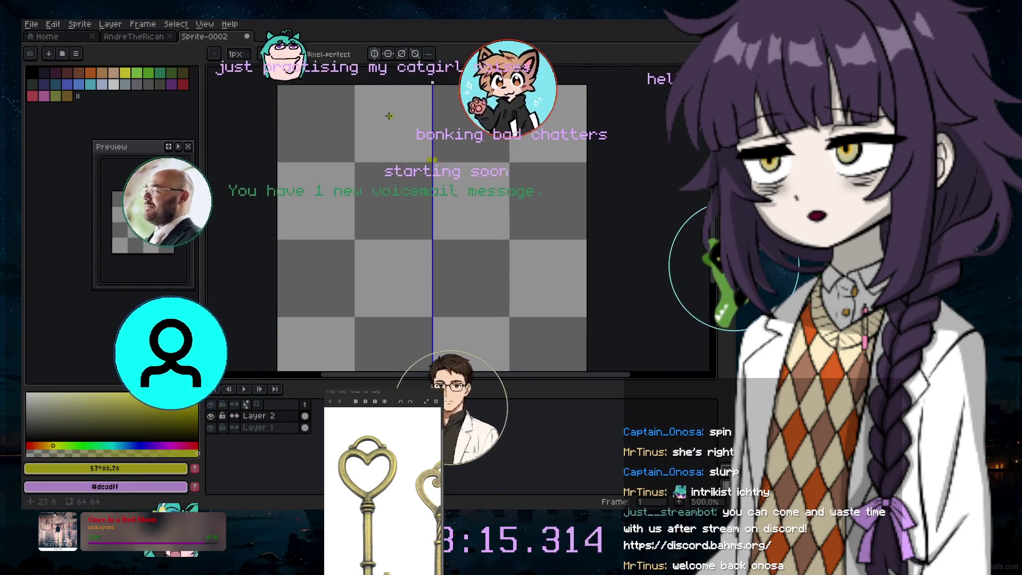
left_click(356, 159)
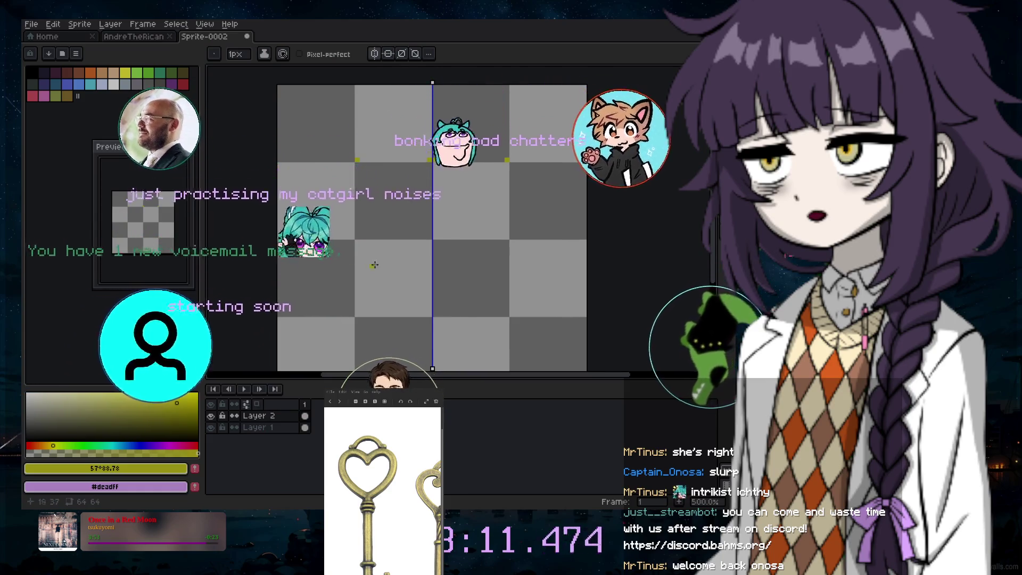
left_click(429, 237)
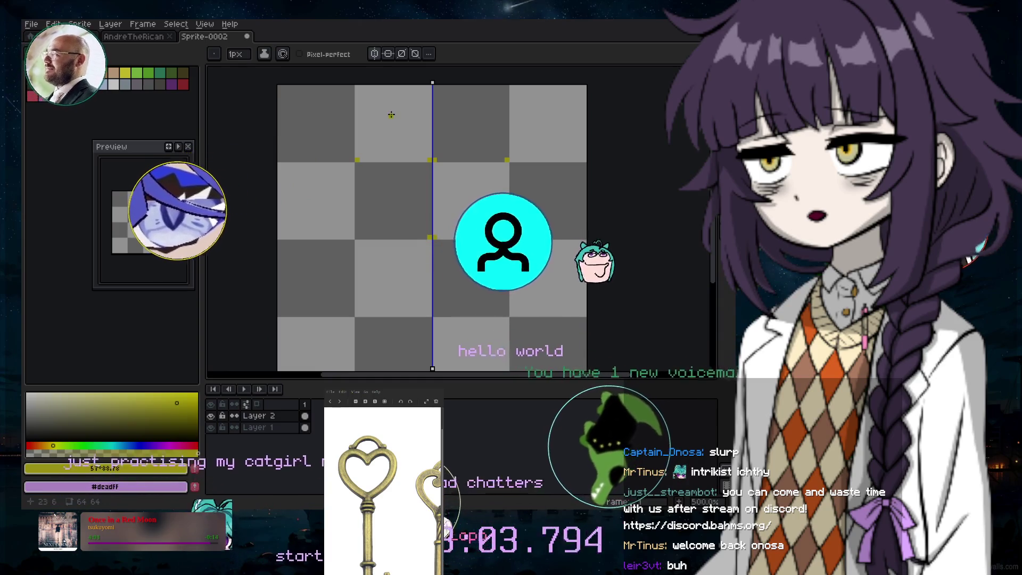
left_click(391, 135)
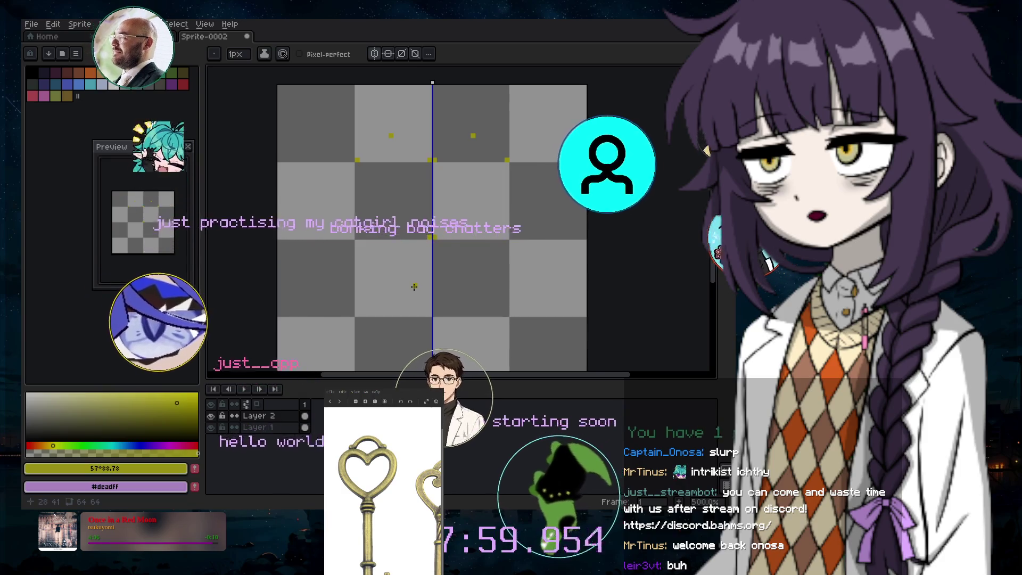
left_click(376, 203)
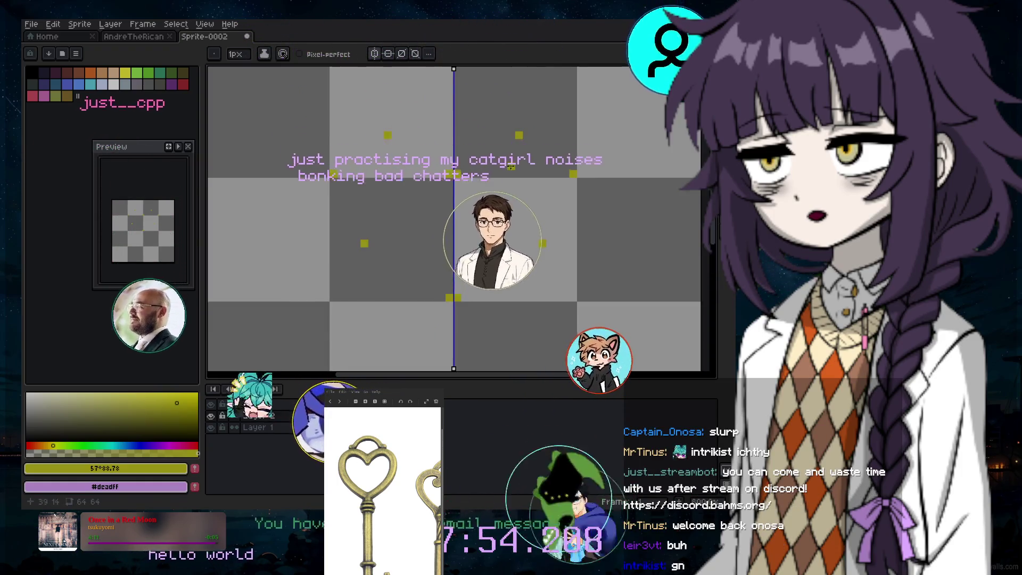
scroll(453, 174, "up", 2)
scroll(498, 229, "down", 1)
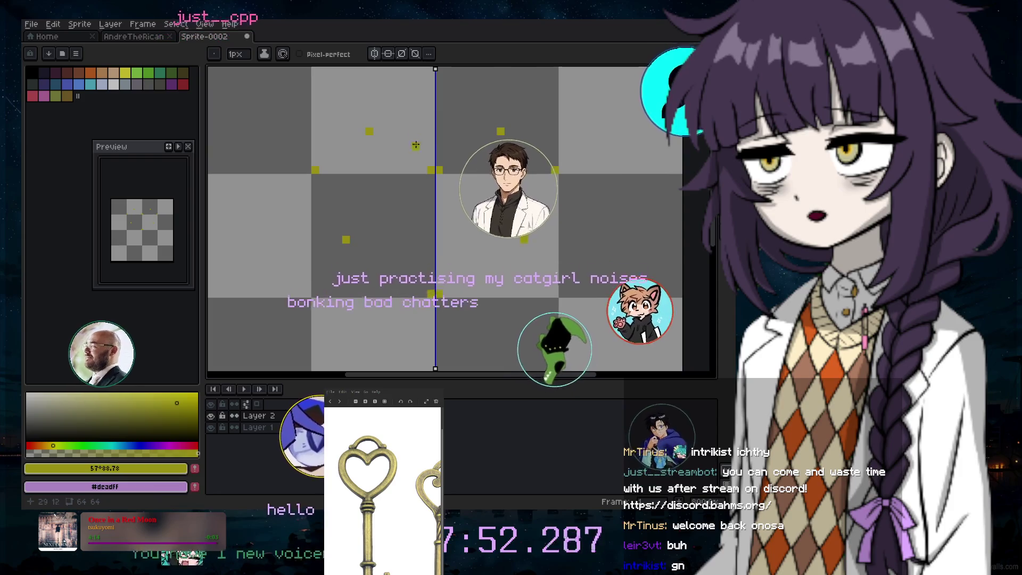
Draw the V-shaped dip at the heart's top centre and begin the lobe curve
left_click_drag(421, 163, 416, 155)
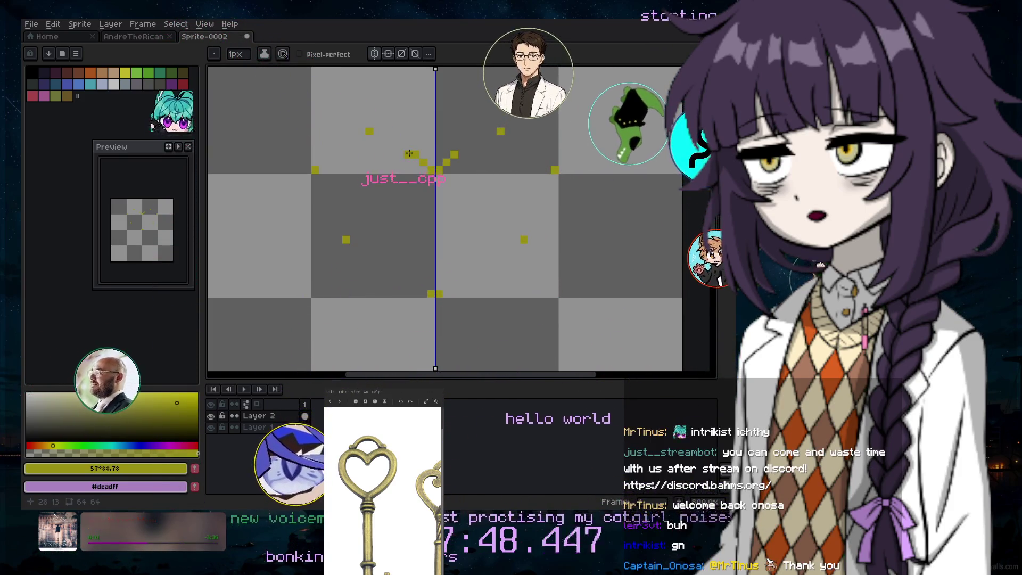
left_click(409, 153)
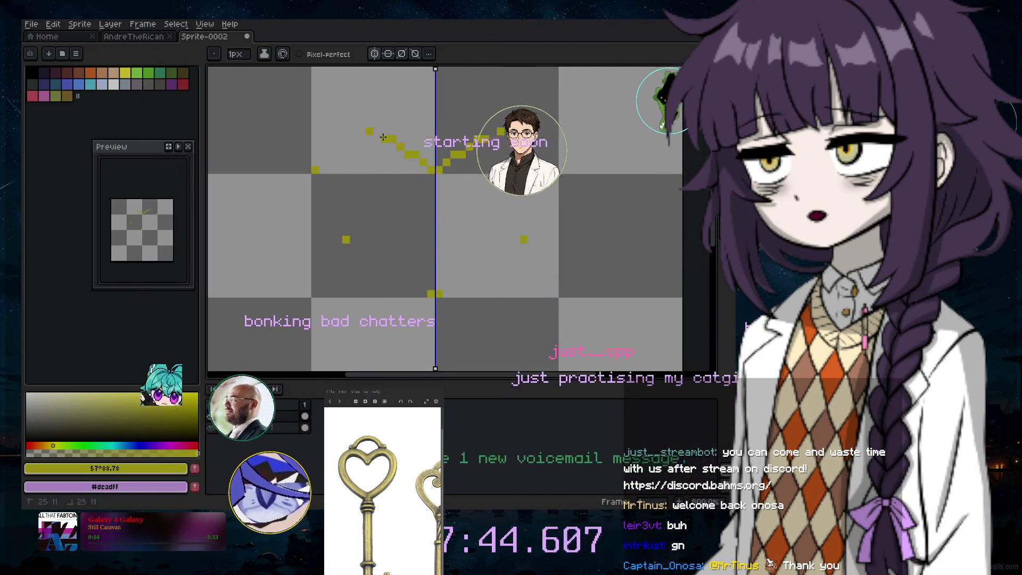
left_click(376, 132)
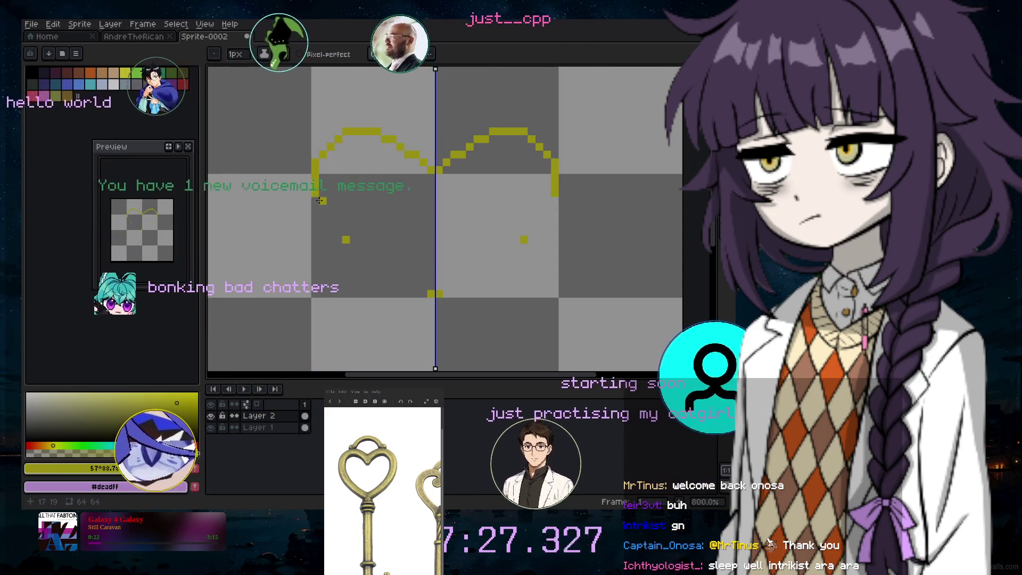
Draw the mirrored lobe arcs down the heart's sides, then redo their lower ends
left_click_drag(319, 200, 408, 324)
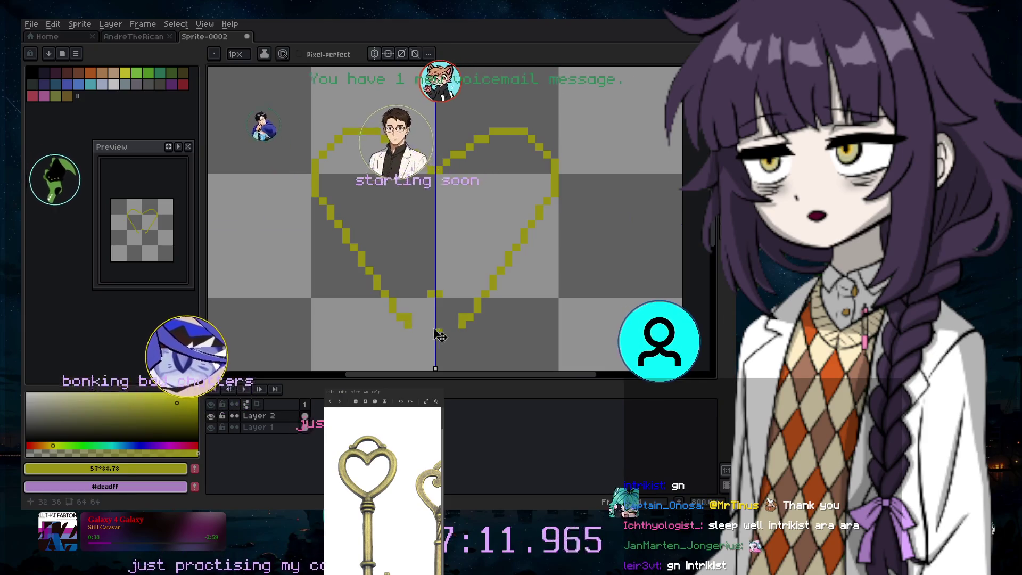
key("ctrl+z")
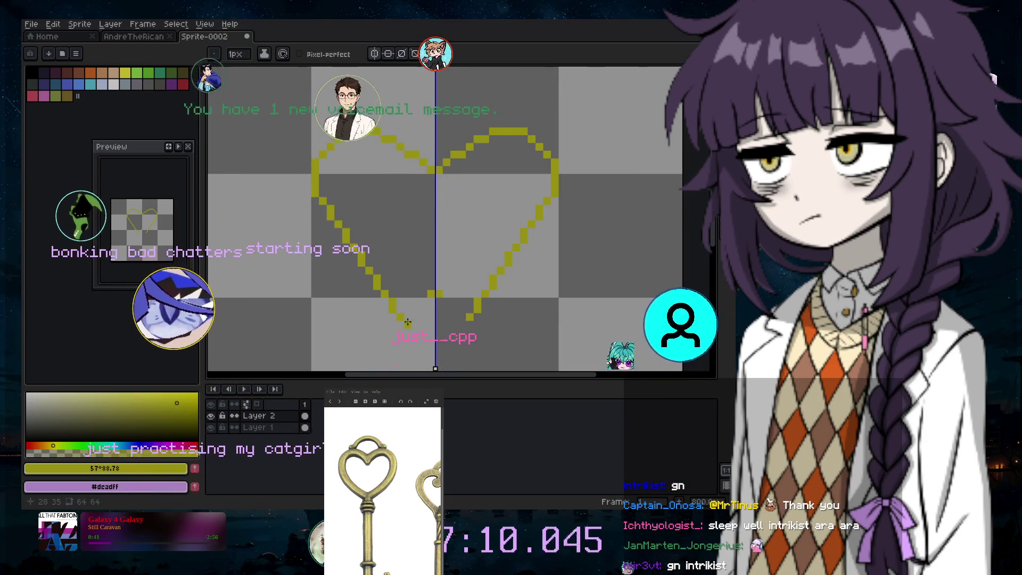
left_click_drag(400, 318, 400, 325)
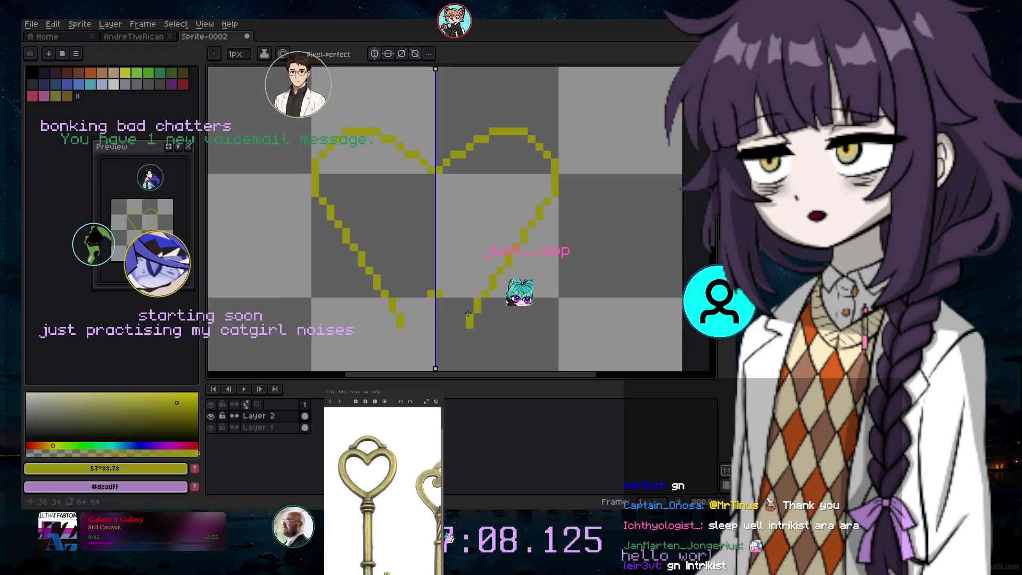
Undo the lower heart strokes and redraw both sides diagonally toward the bottom
scroll(420, 308, "down", 1)
scroll(415, 283, "up", 1)
key("ctrl+z")
key("ctrl+z")
key("v")
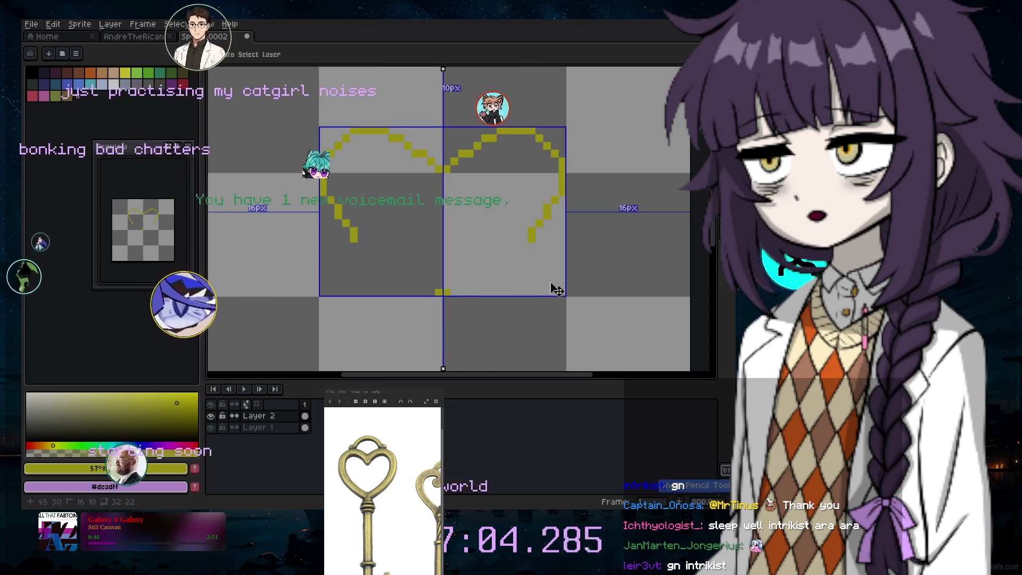
key("ctrl+z")
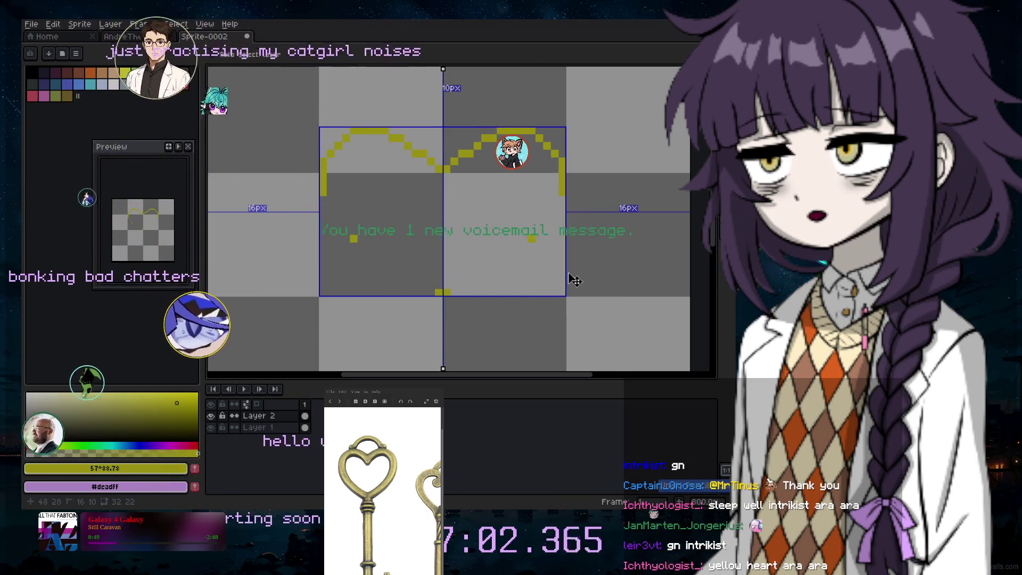
key("ctrl+z")
key("b")
left_click(323, 199)
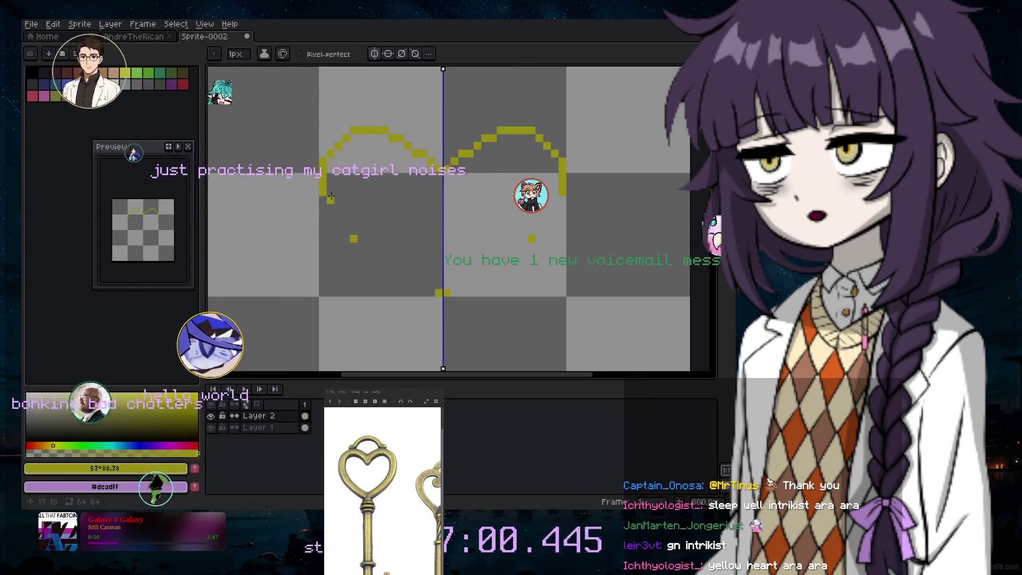
left_click(331, 208)
left_click_drag(339, 215, 354, 238)
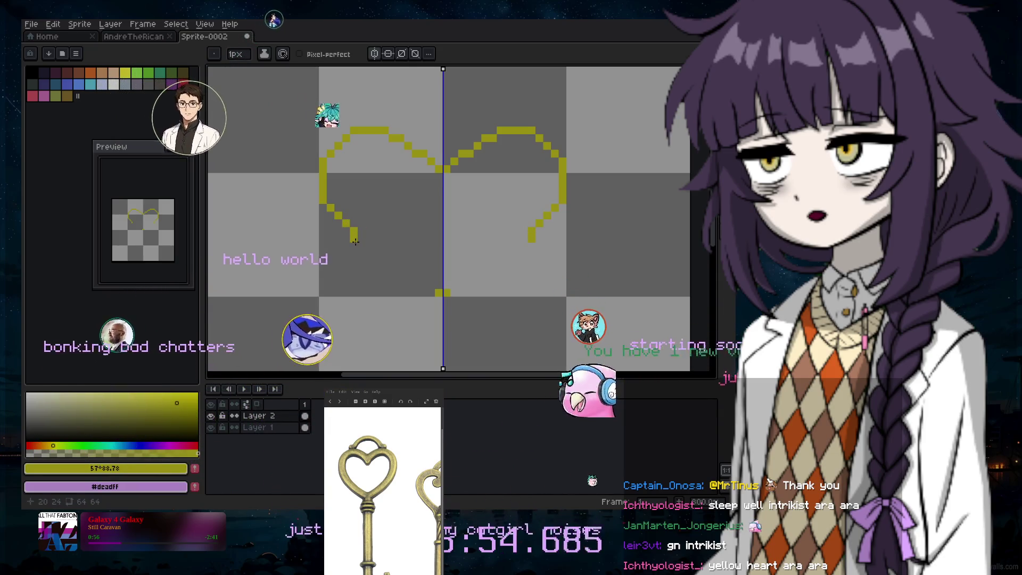
mouse_move(357, 245)
left_mouse_down()
mouse_move(394, 270)
mouse_move(387, 275)
left_mouse_up()
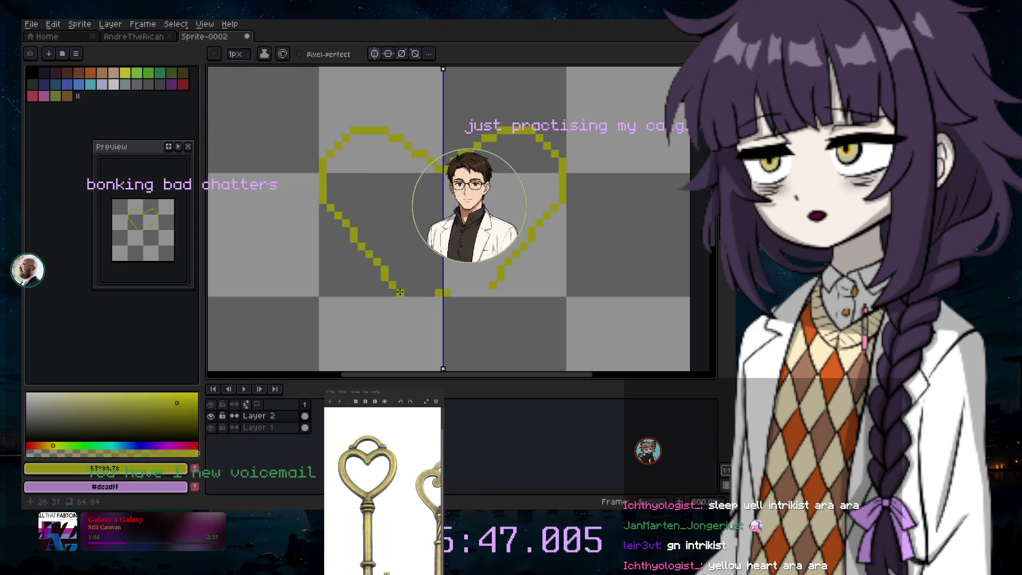
Rework the bottom point, redrawing the lower diagonals so both sides meet cleanly
key("ctrl+z")
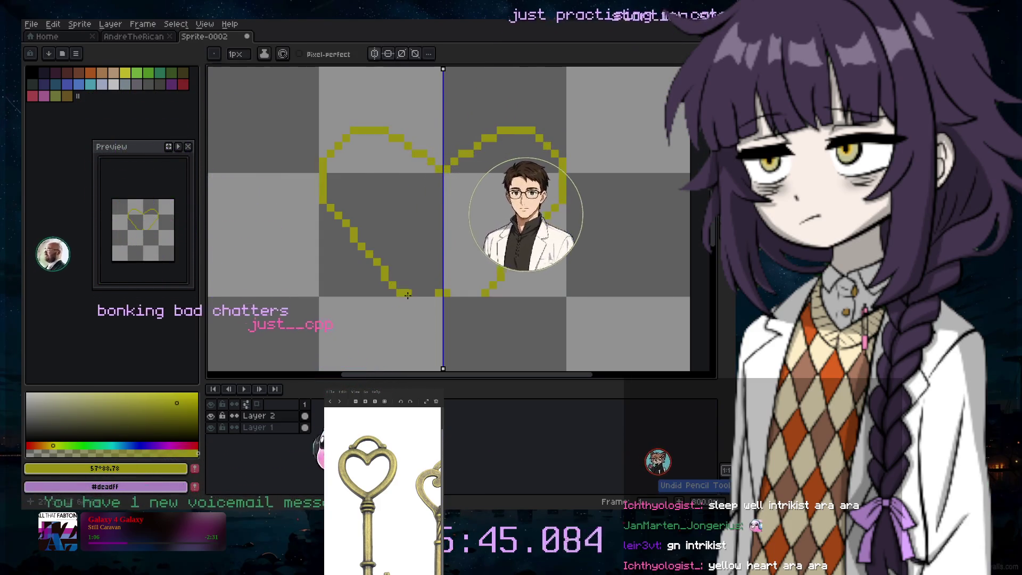
left_click(407, 299)
key("ctrl+z")
key("ctrl+z")
key("ctrl+z")
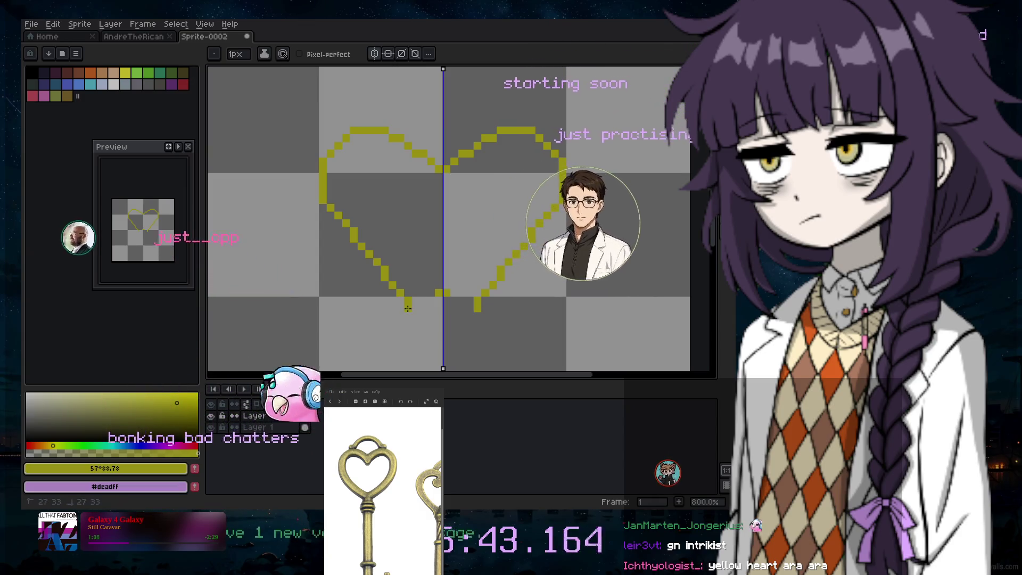
key("v")
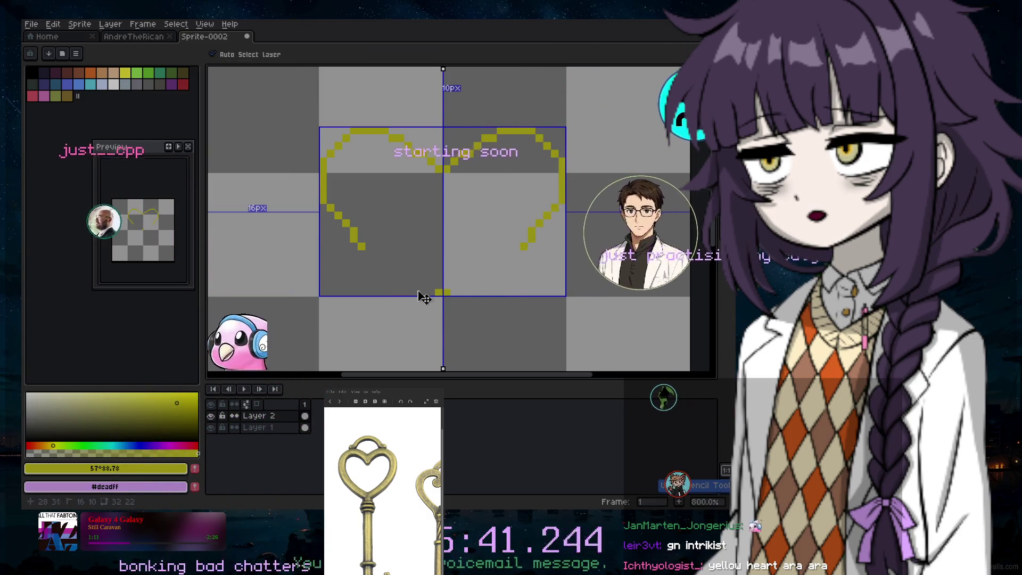
key("ctrl+z")
key("b")
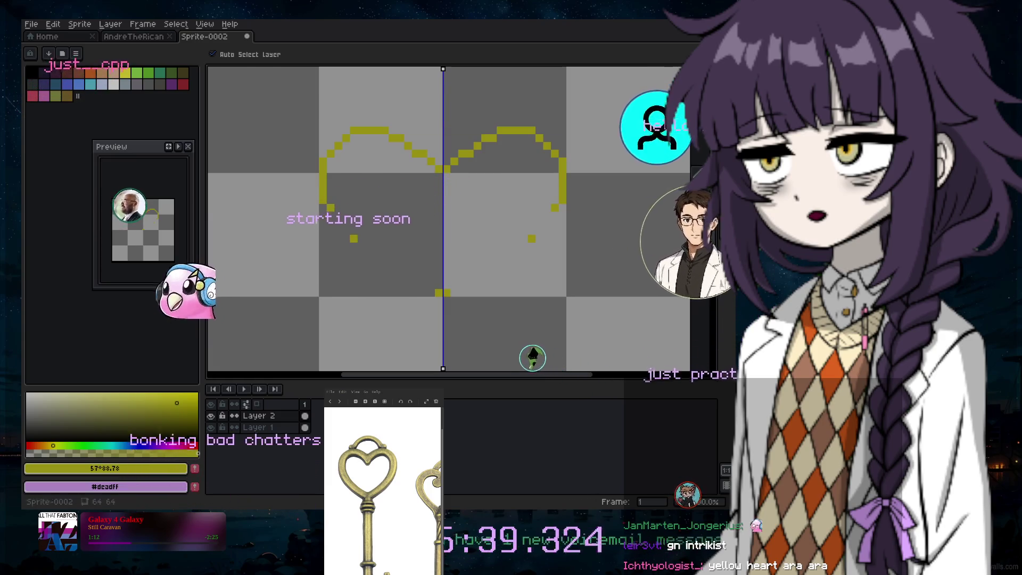
left_click_drag(435, 292, 330, 207)
key("ctrl+z")
left_click_drag(438, 292, 431, 285)
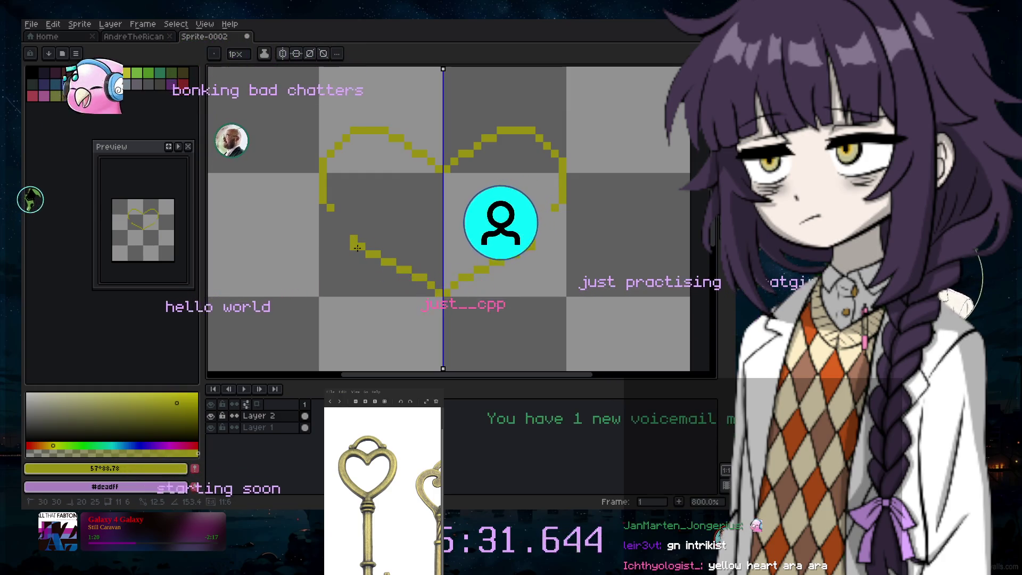
left_click_drag(357, 249, 331, 212)
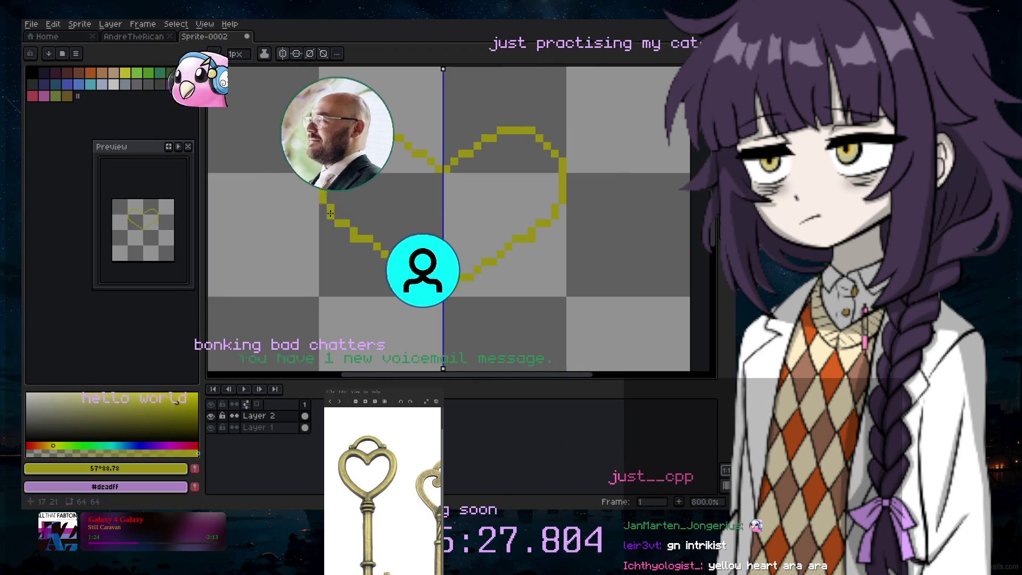
key("e")
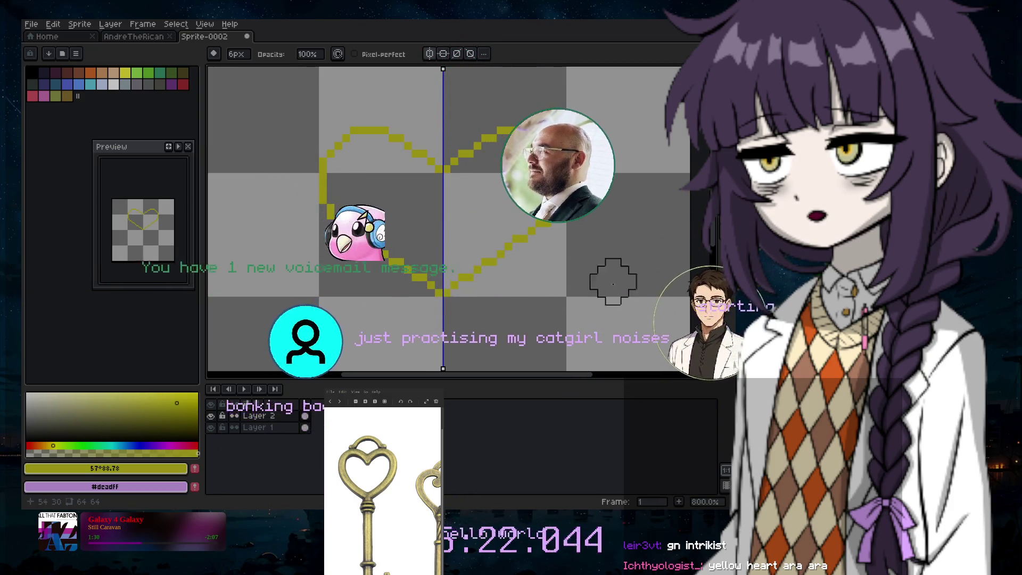
scroll(591, 264, "down", 5)
scroll(591, 265, "up", 3)
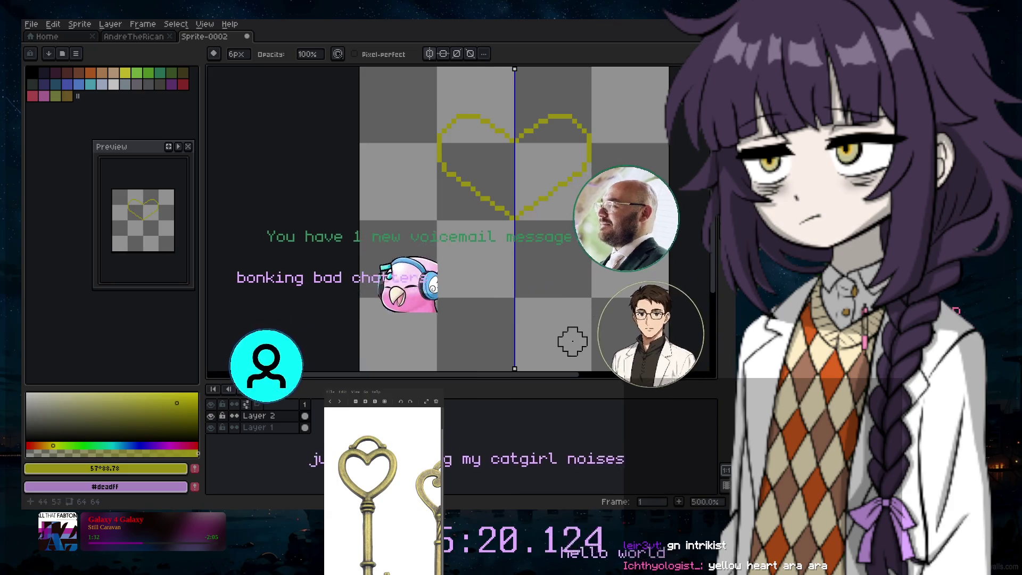
left_click_drag(540, 381, 562, 381)
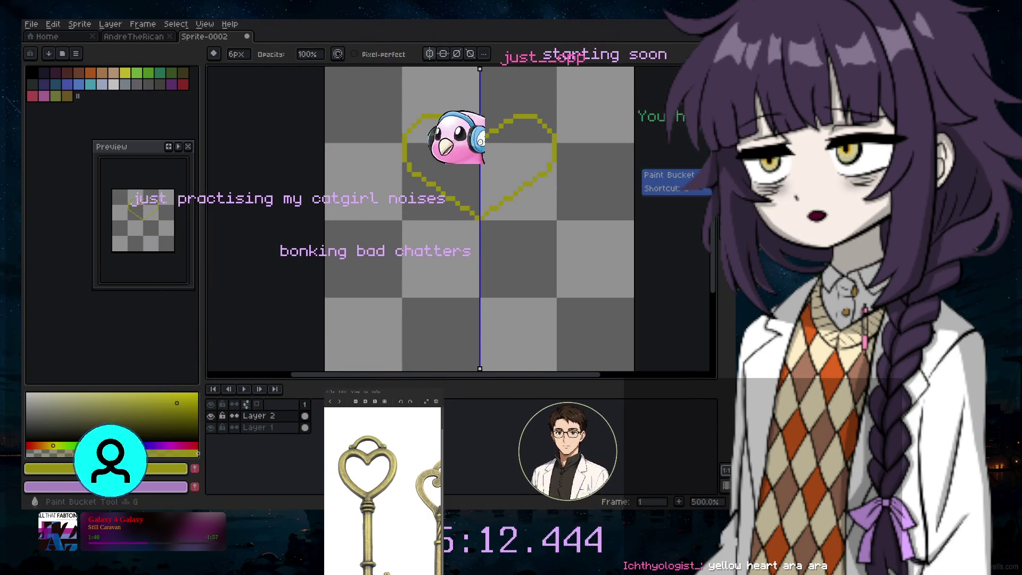
left_click(698, 157)
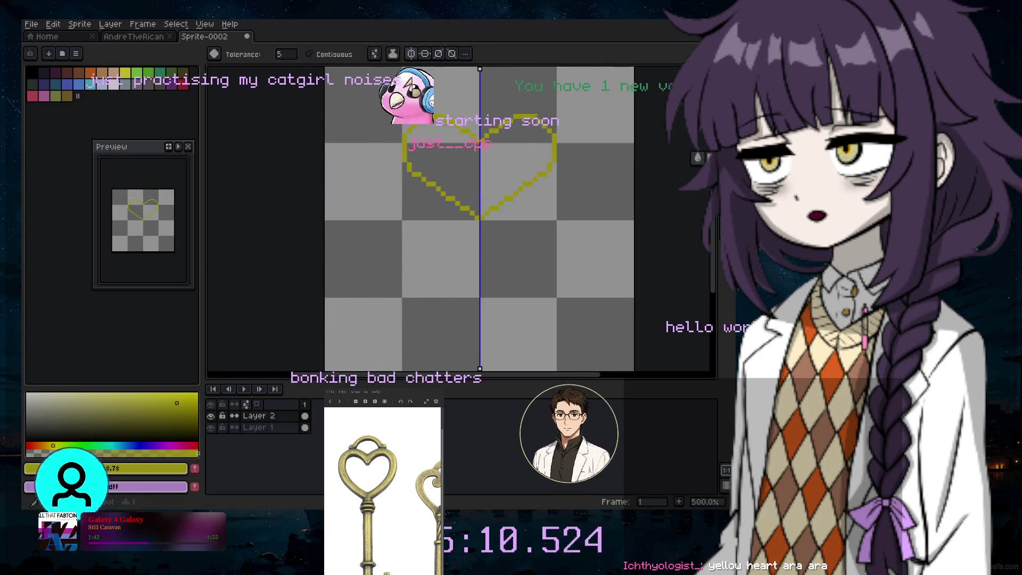
key("b")
key("g")
left_click(512, 169)
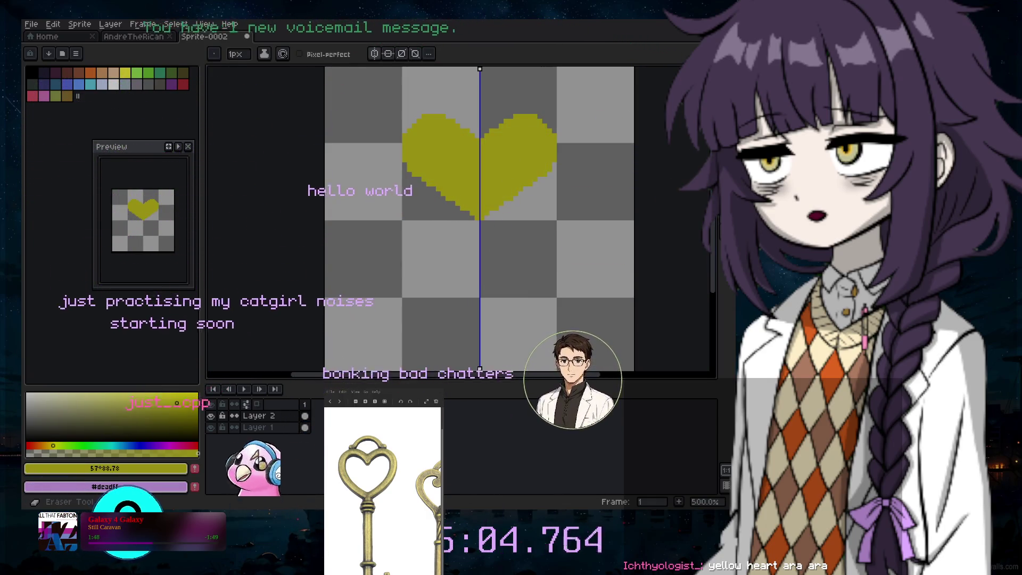
left_click(698, 110)
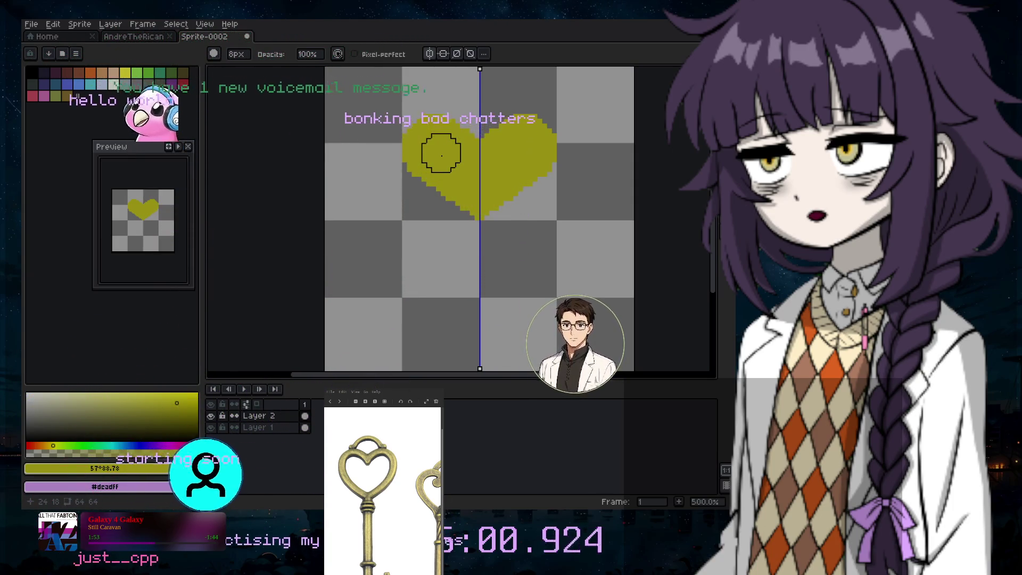
scroll(453, 170, "up", 4)
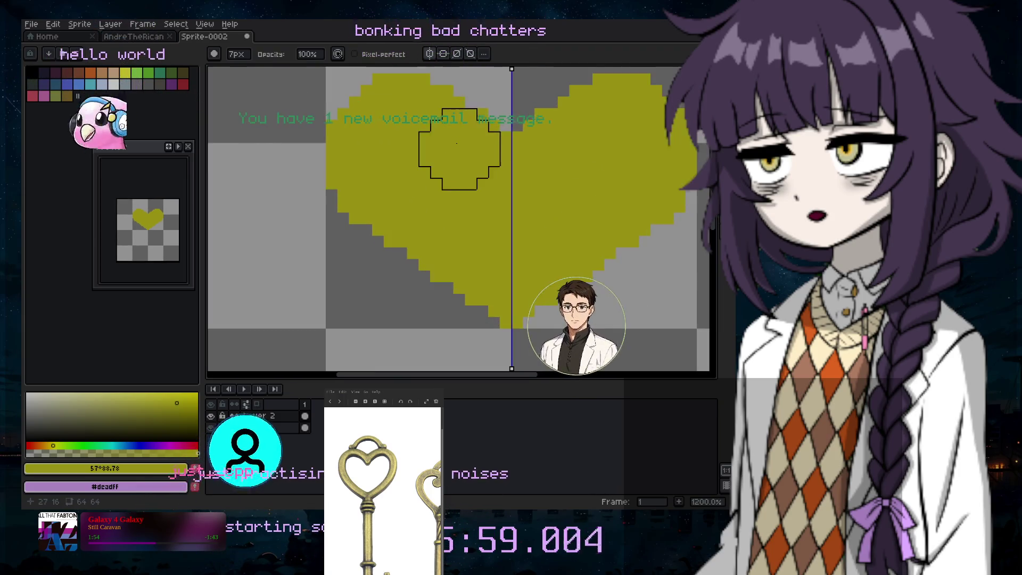
key("ctrl+z")
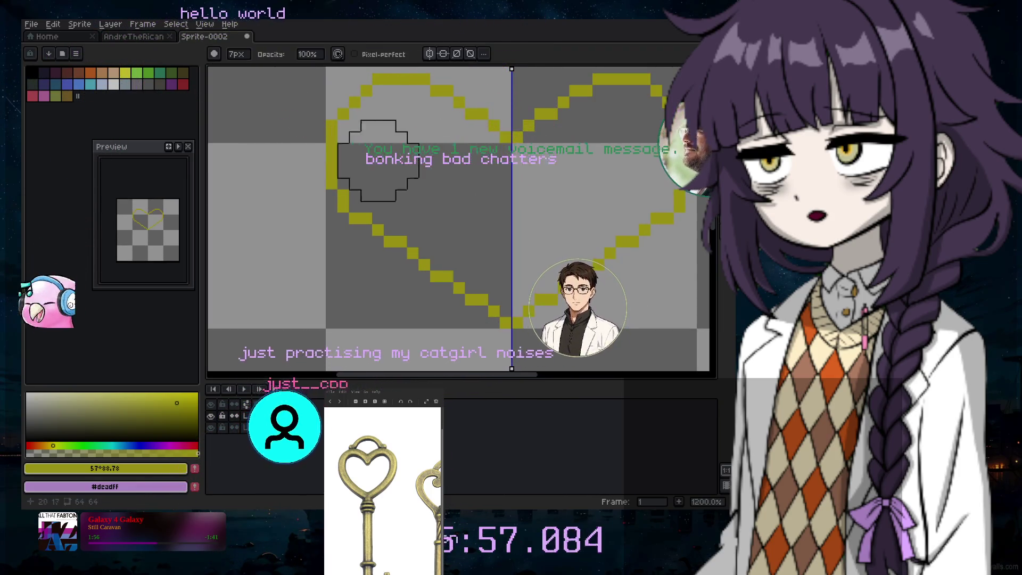
key("i")
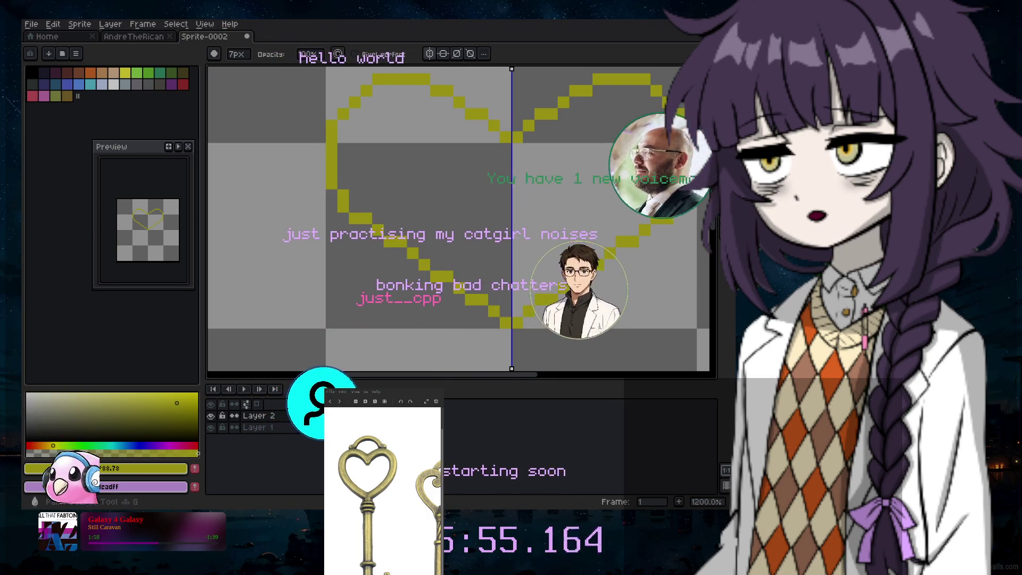
key("g")
left_click(517, 213)
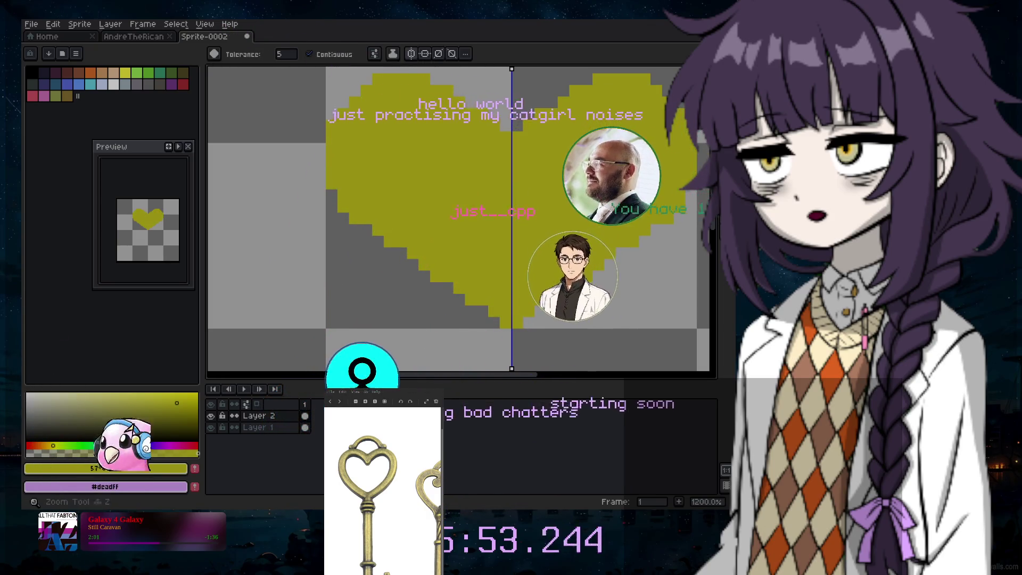
key("b")
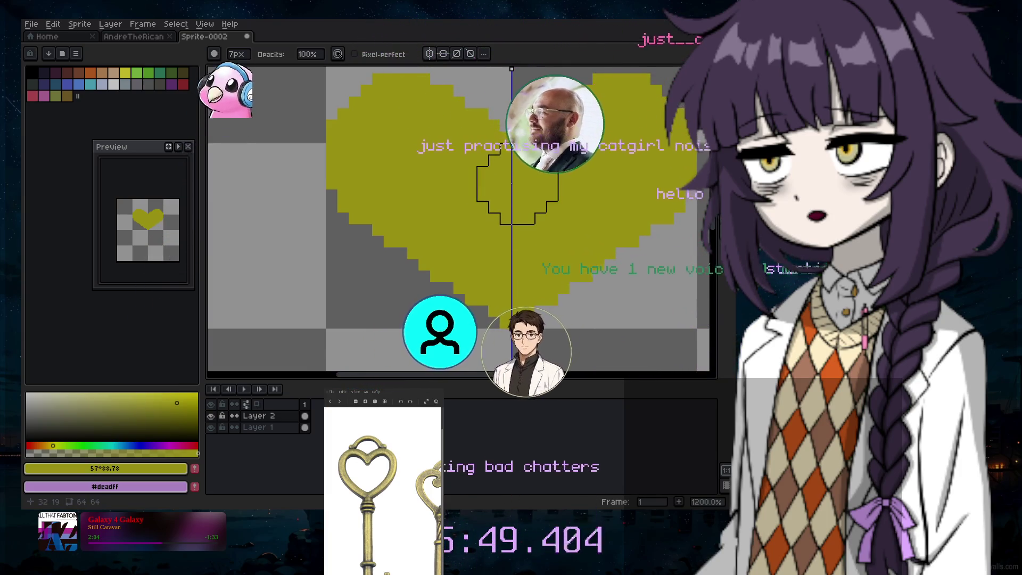
key("ctrl+z")
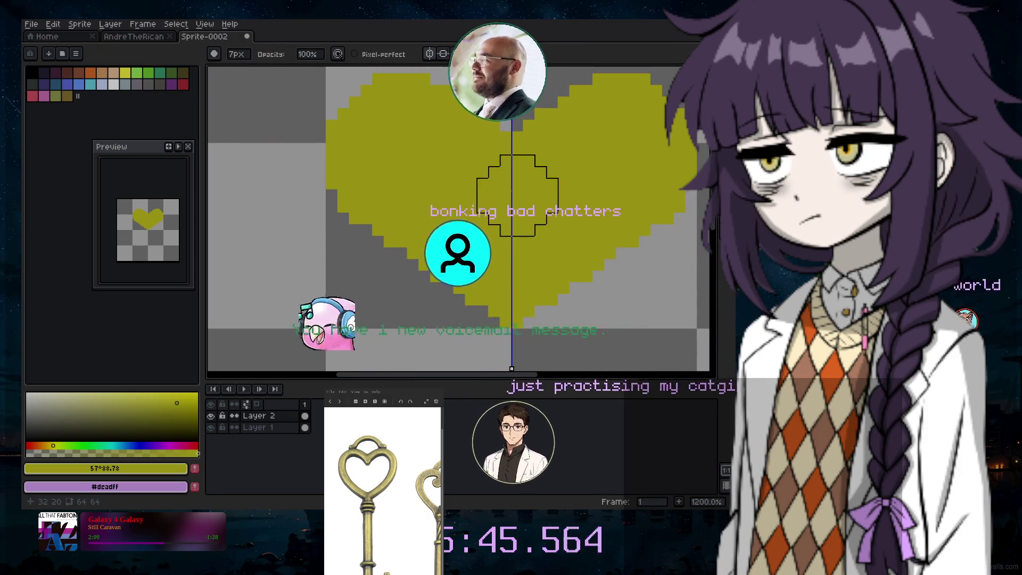
key("ctrl+z")
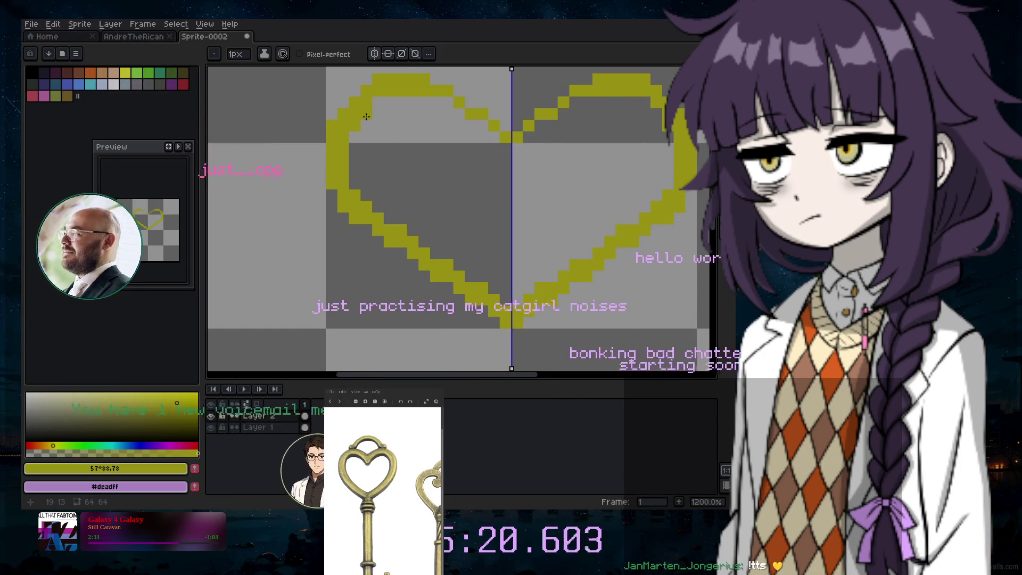
Try and undo an extra pixel row, then add a single yellow marker pixel near the heart's top
left_click_drag(378, 105, 459, 103)
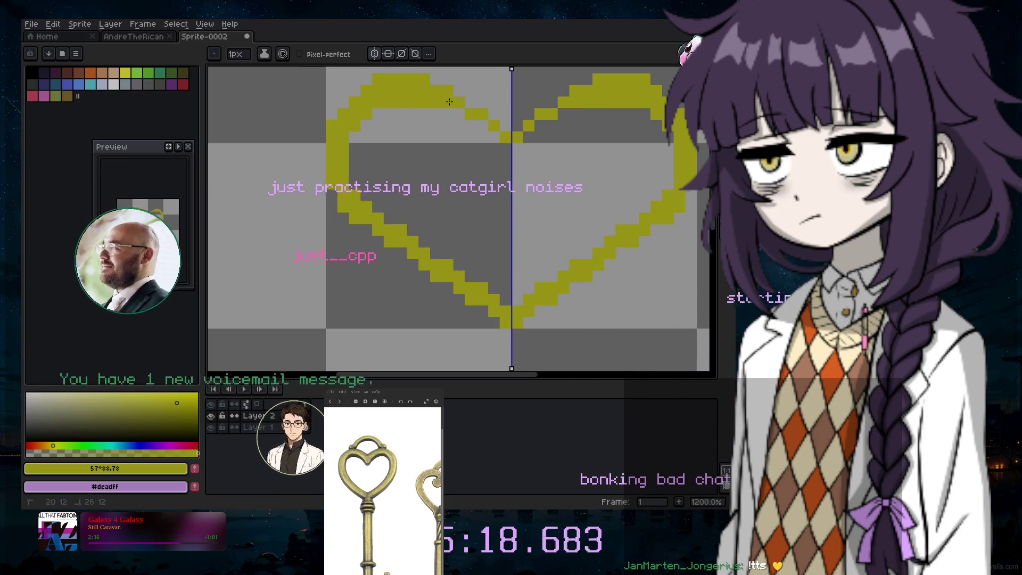
key("ctrl+z")
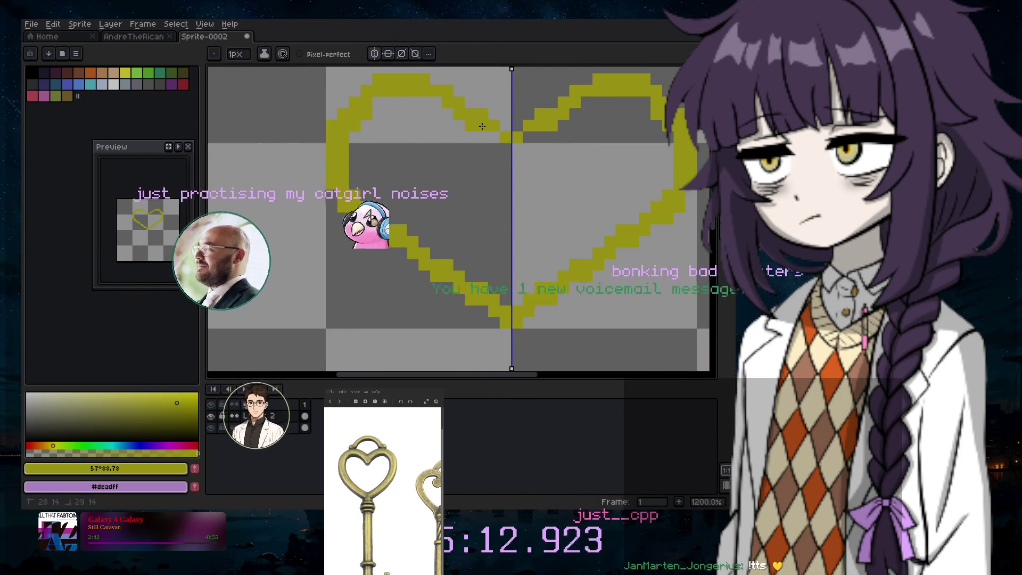
key("ctrl+z")
left_click(505, 149)
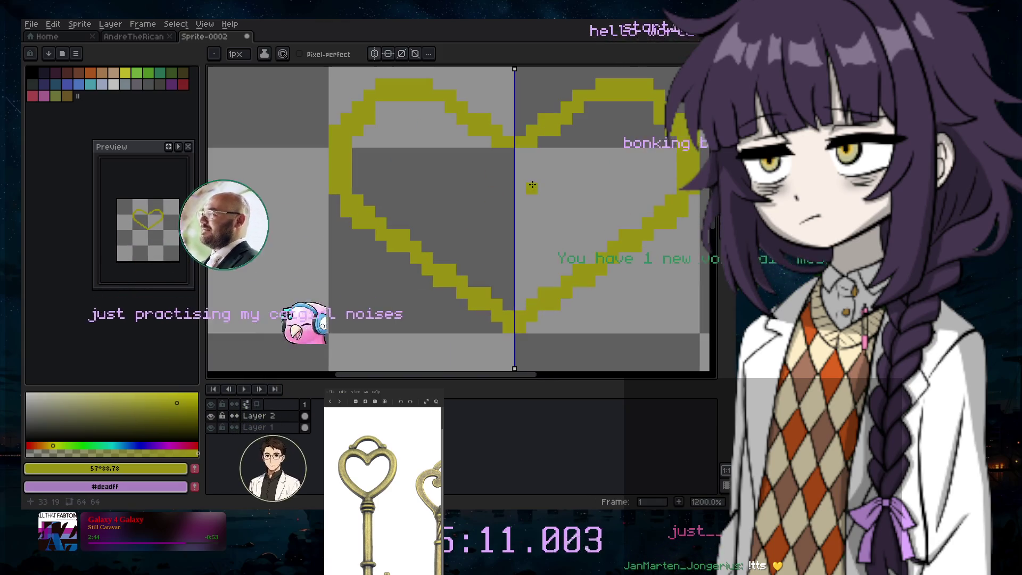
scroll(505, 151, "down", 4)
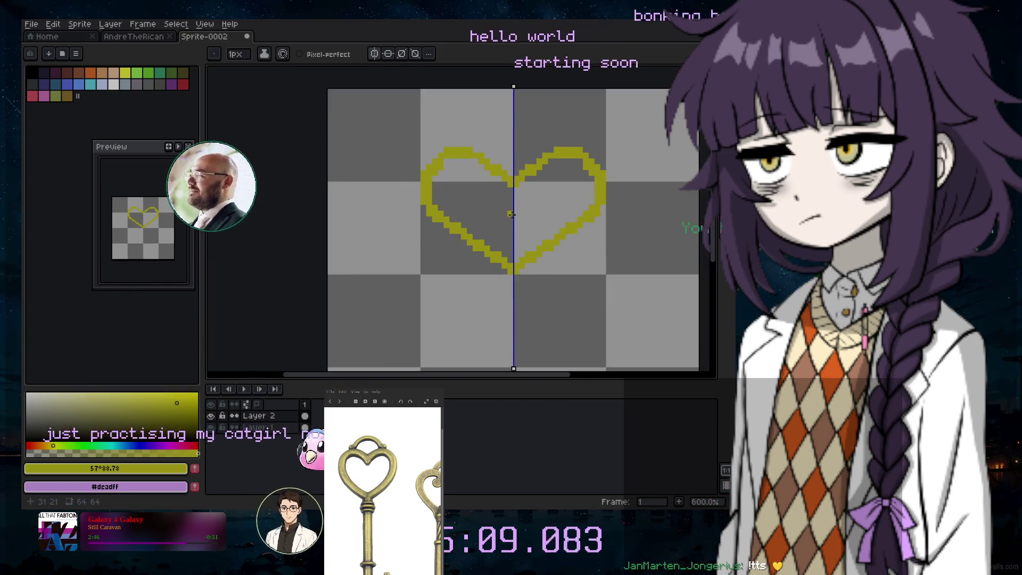
scroll(552, 202, "up", 1)
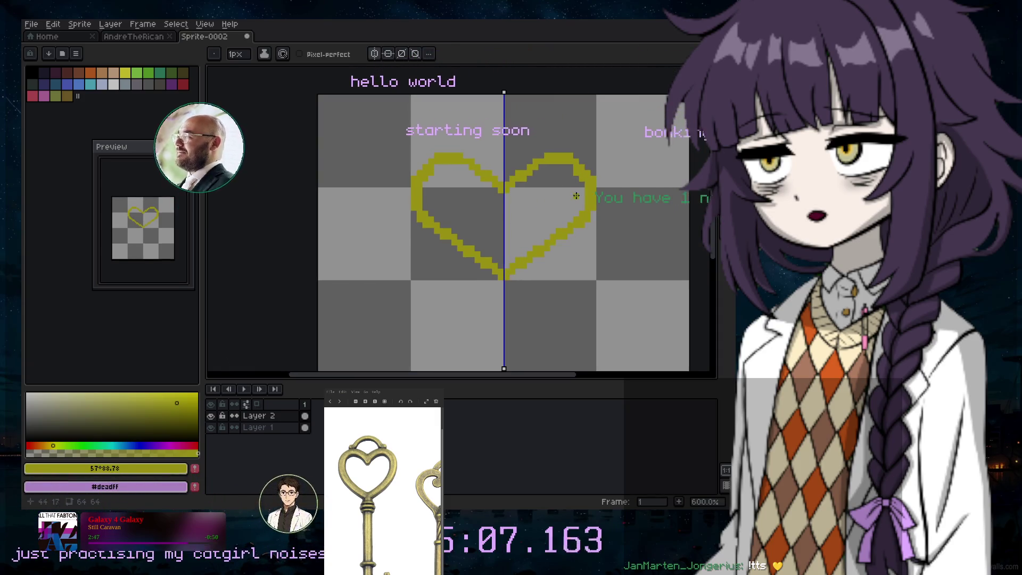
scroll(517, 324, "up", 4)
scroll(485, 266, "down", 4)
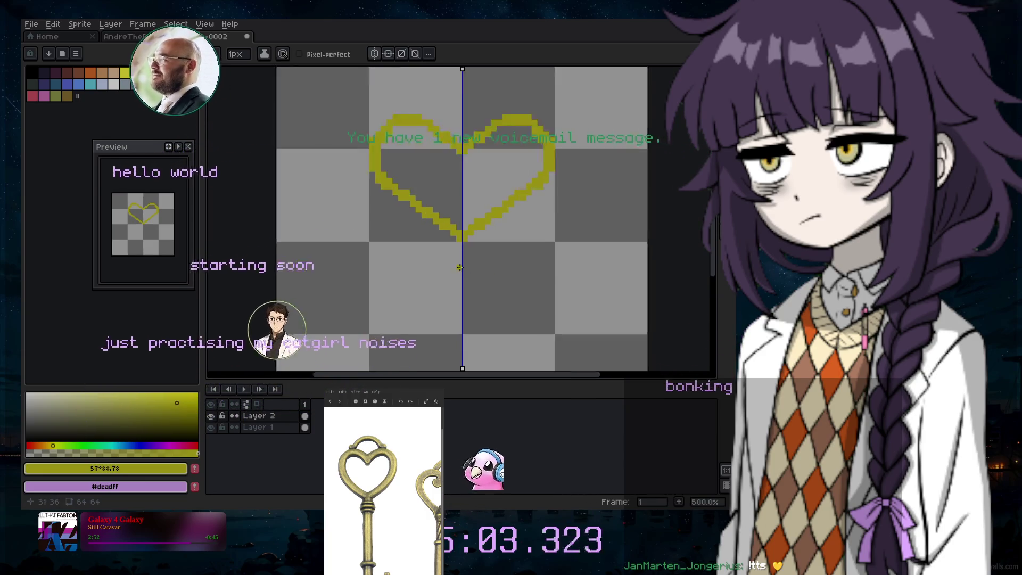
scroll(465, 276, "up", 4)
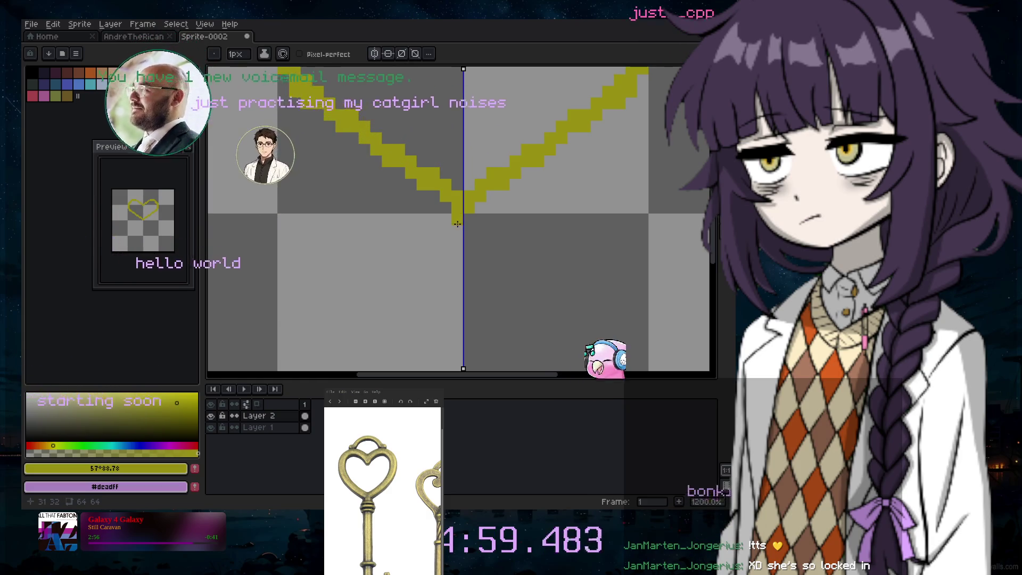
Extend the heart's tip downward into a straight stem with a wider bottom row
left_click_drag(457, 220, 457, 231)
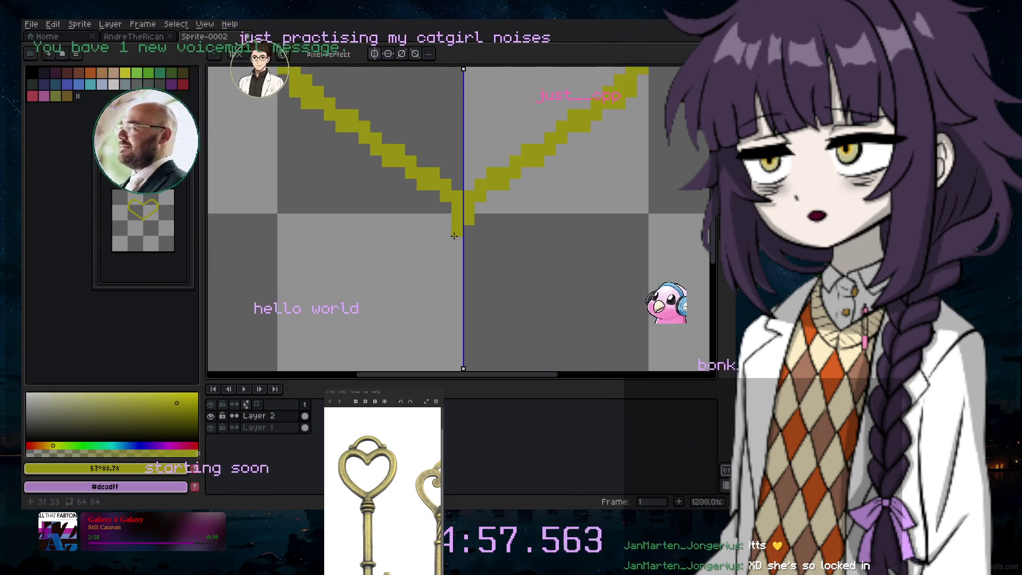
left_click(426, 258, "shift")
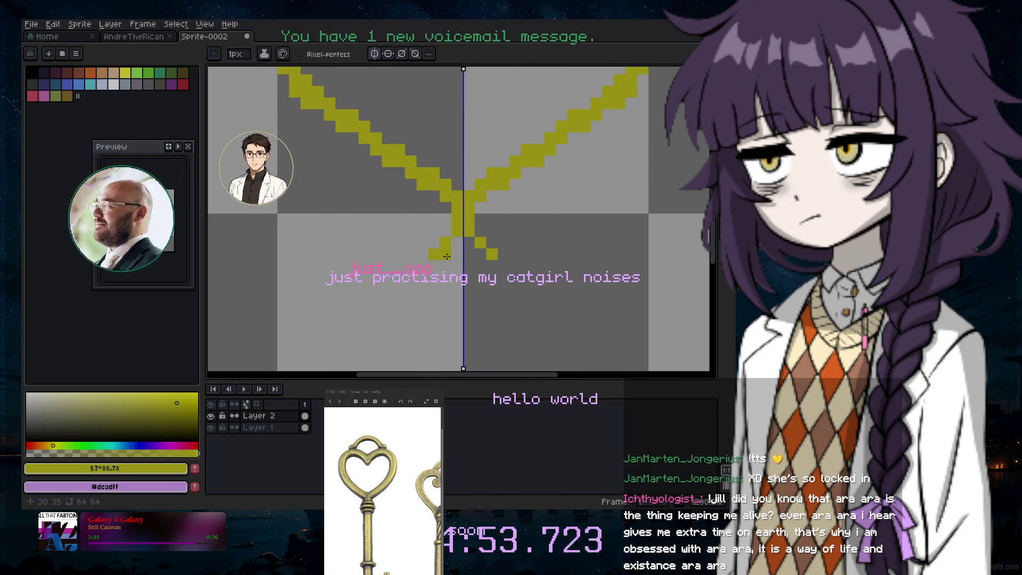
left_click(445, 265)
left_click(463, 268)
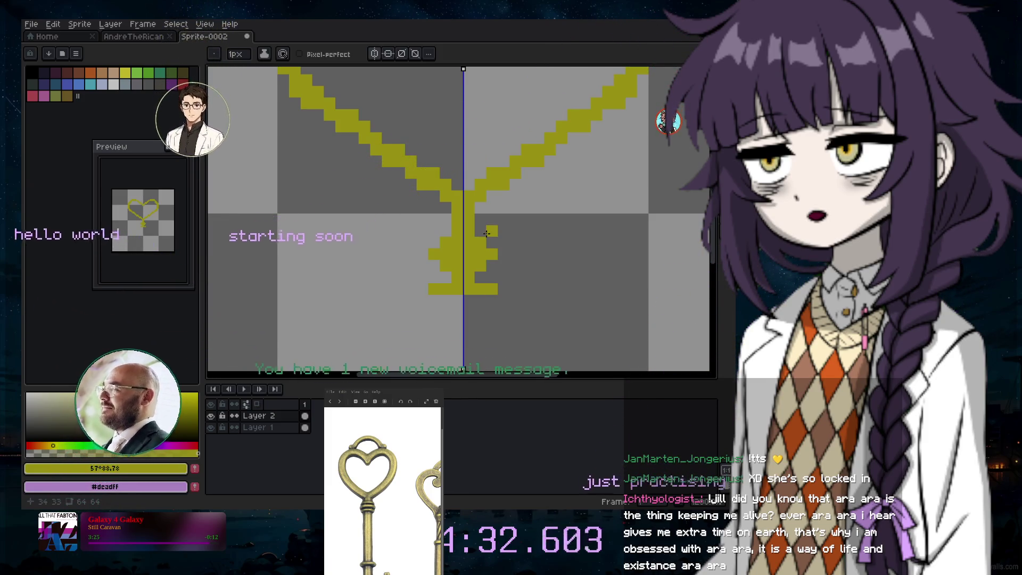
scroll(530, 253, "down", 3)
scroll(490, 289, "up", 4)
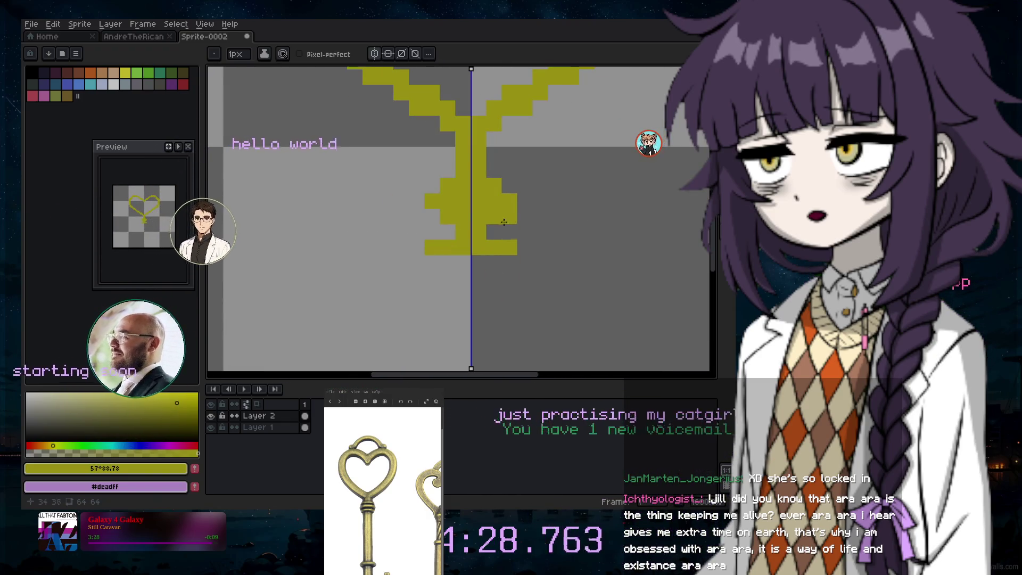
Trim the widest row's outer pixels and lengthen the key stem further
key("ctrl+z")
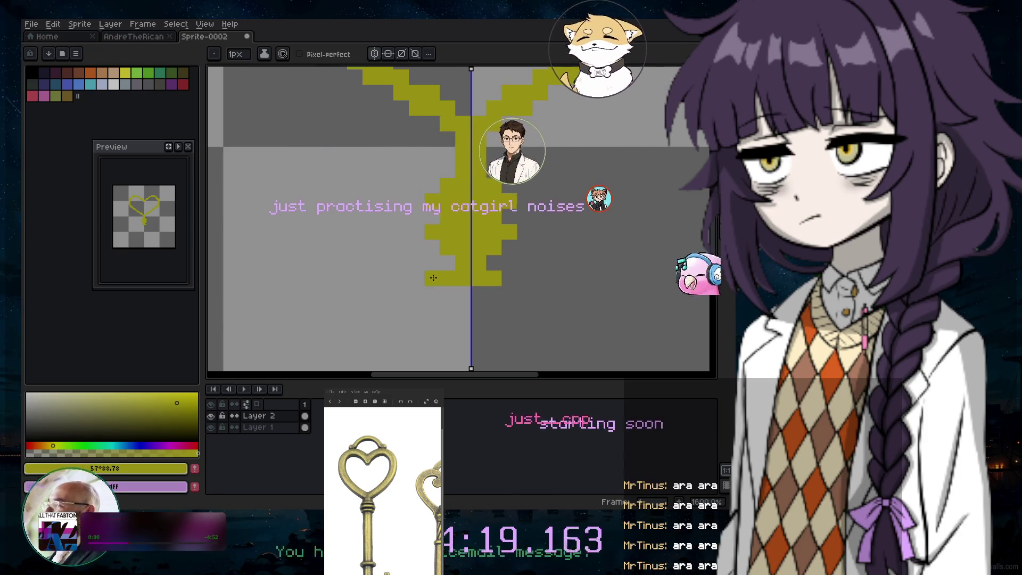
left_click_drag(433, 277, 478, 291)
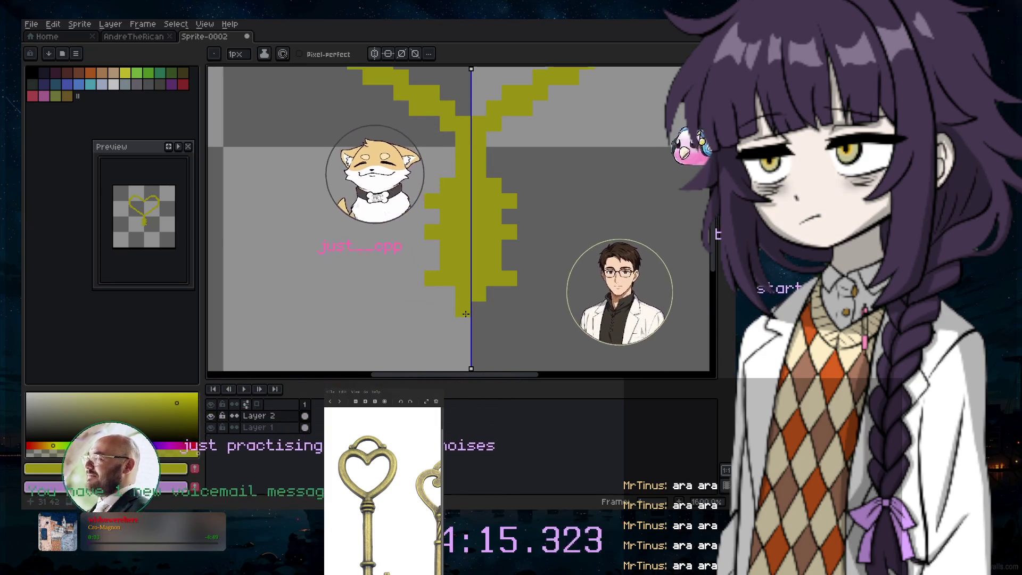
scroll(618, 247, "down", 3)
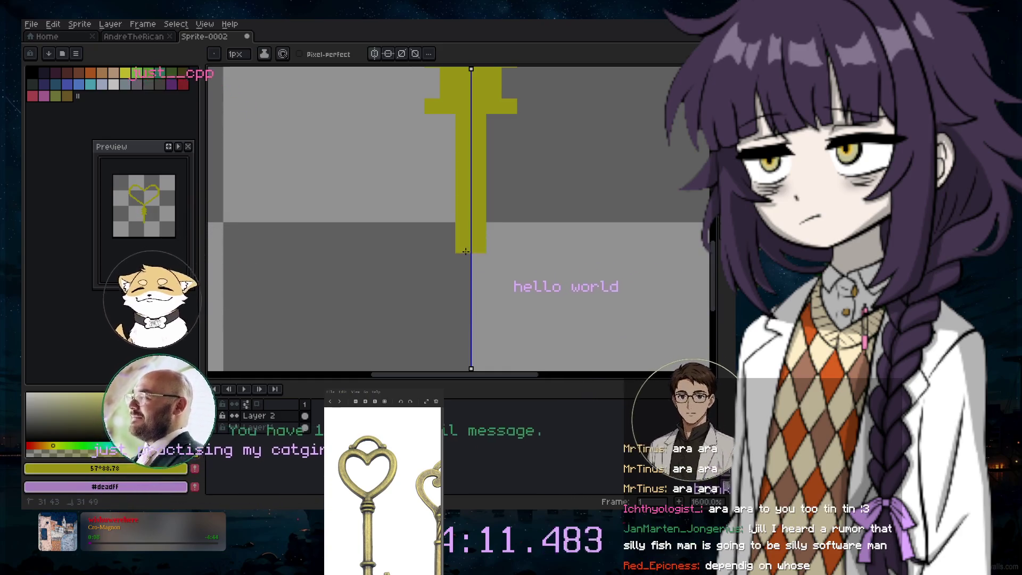
scroll(461, 164, "down", 4)
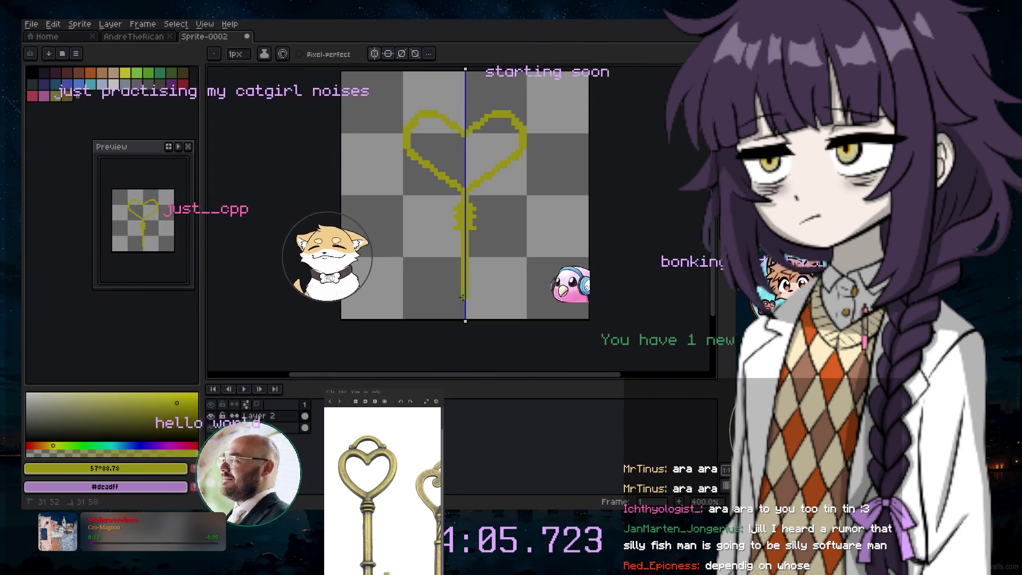
scroll(463, 297, "up", 2)
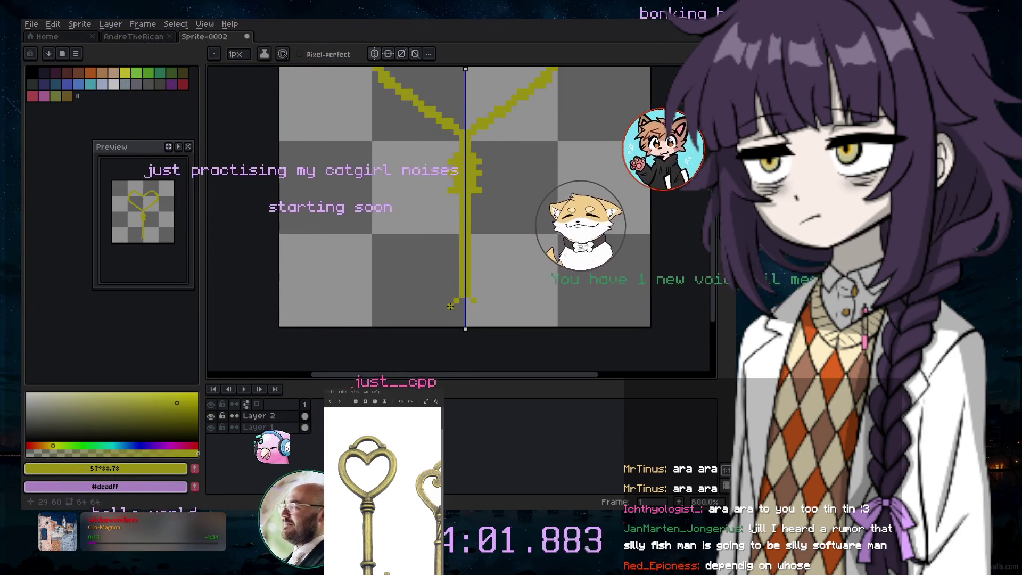
Add a pixel to the stem bottom, then move the whole key drawing up 6 pixels
left_click(451, 306)
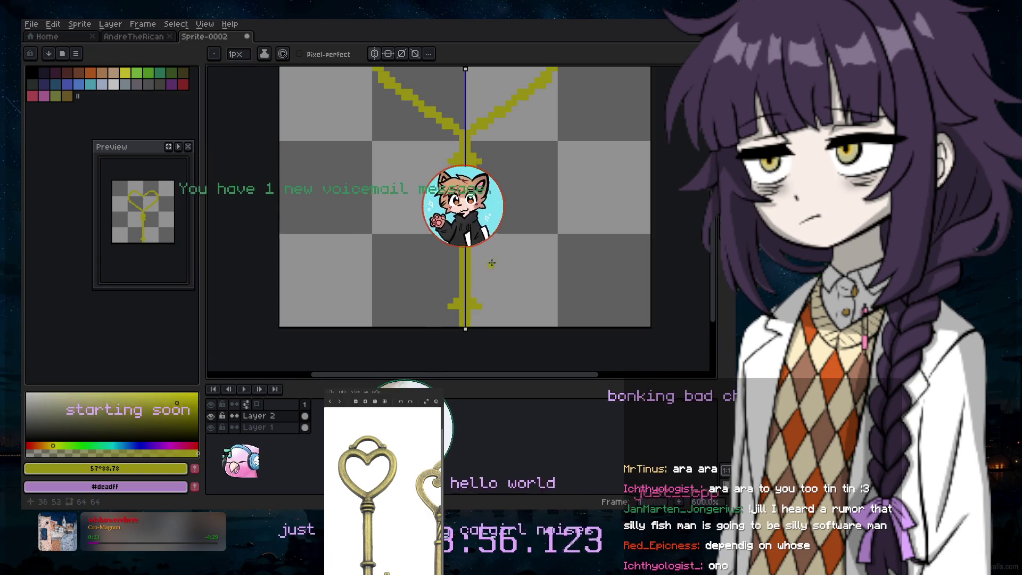
scroll(492, 263, "down", 3)
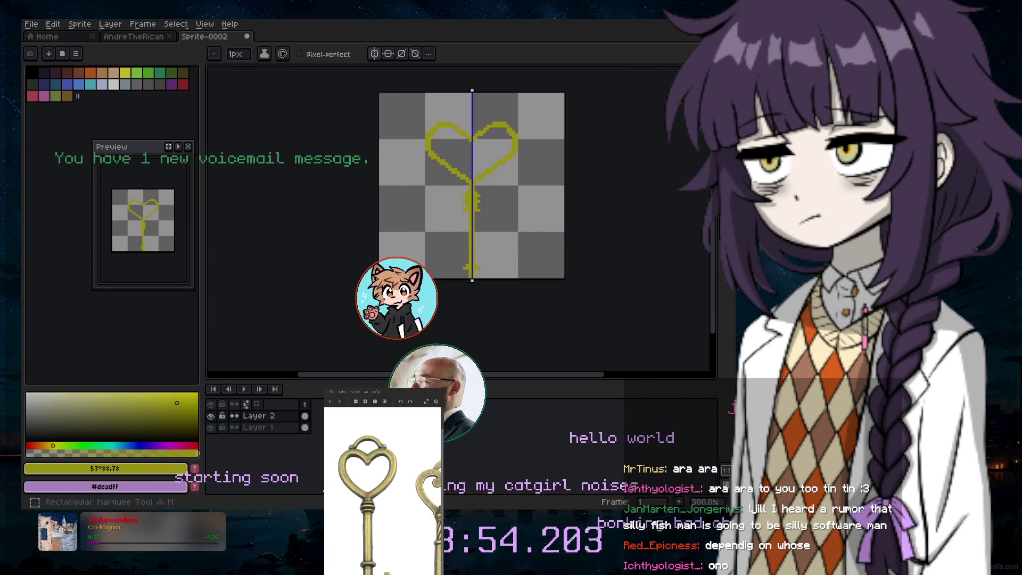
key("m")
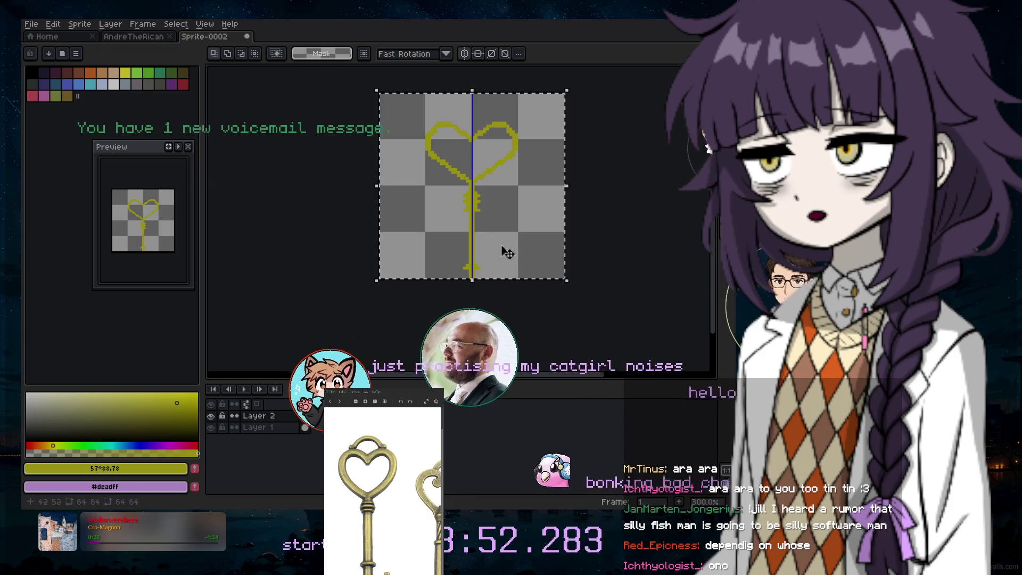
left_click(494, 235)
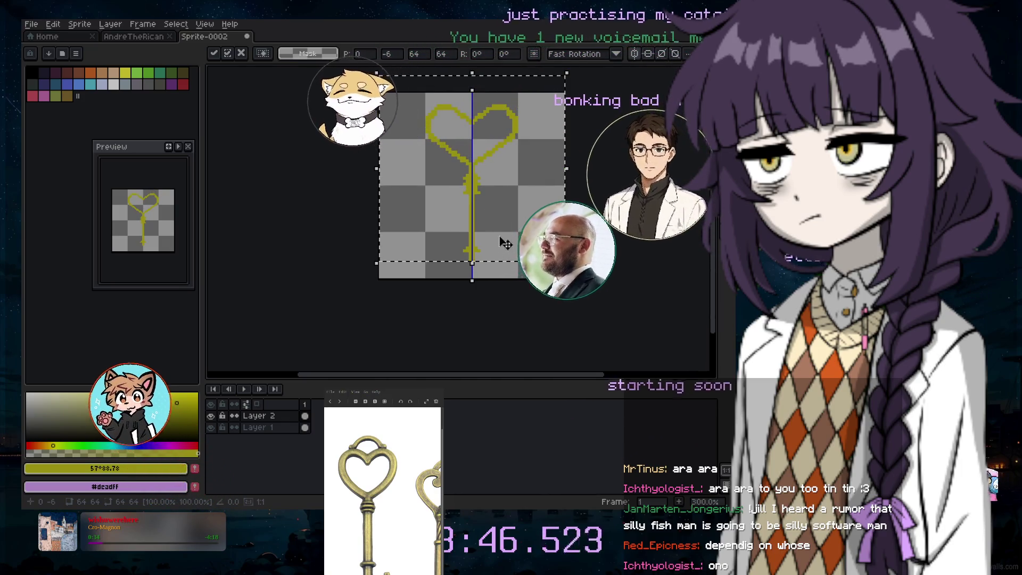
scroll(506, 243, "up", 2)
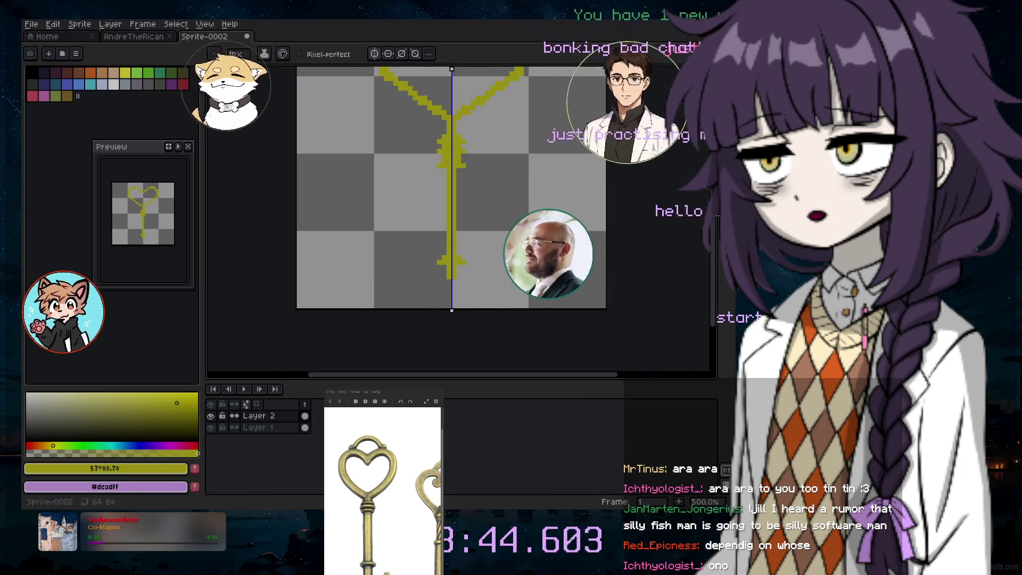
scroll(426, 291, "up", 2)
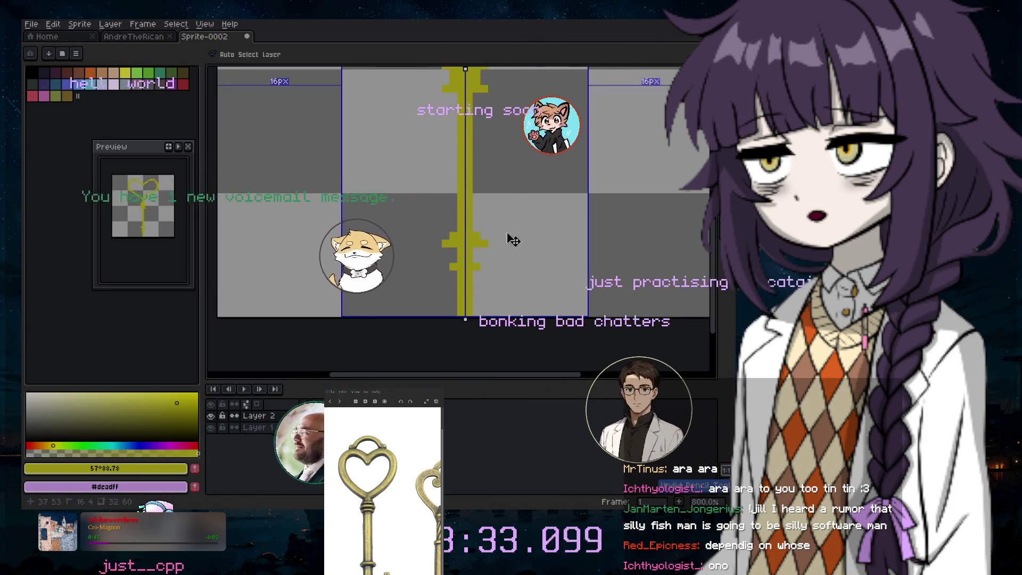
Turn off vertical symmetry and extend the stub right of the stem into the key's bit
left_click(388, 55)
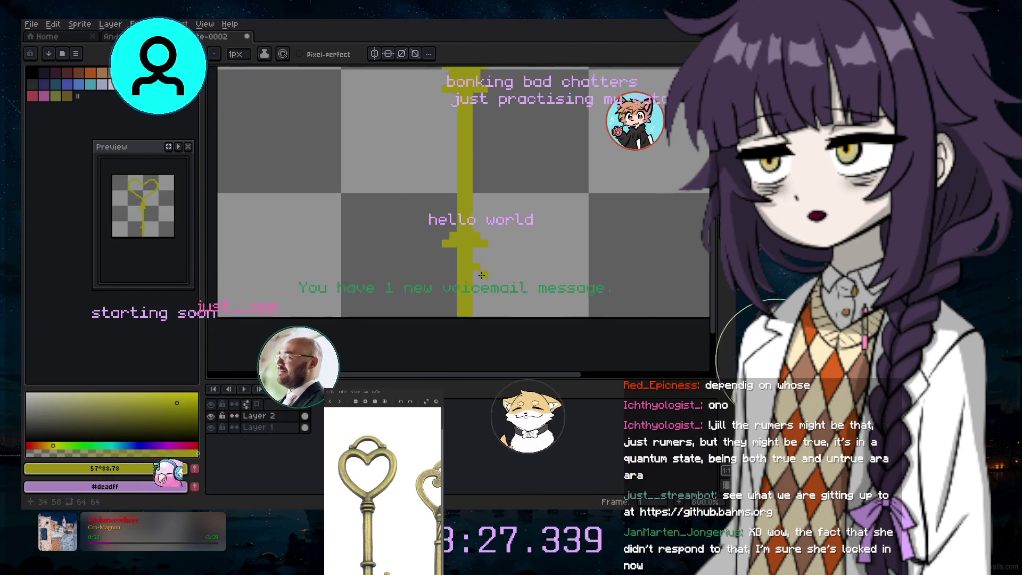
key("ctrl+z")
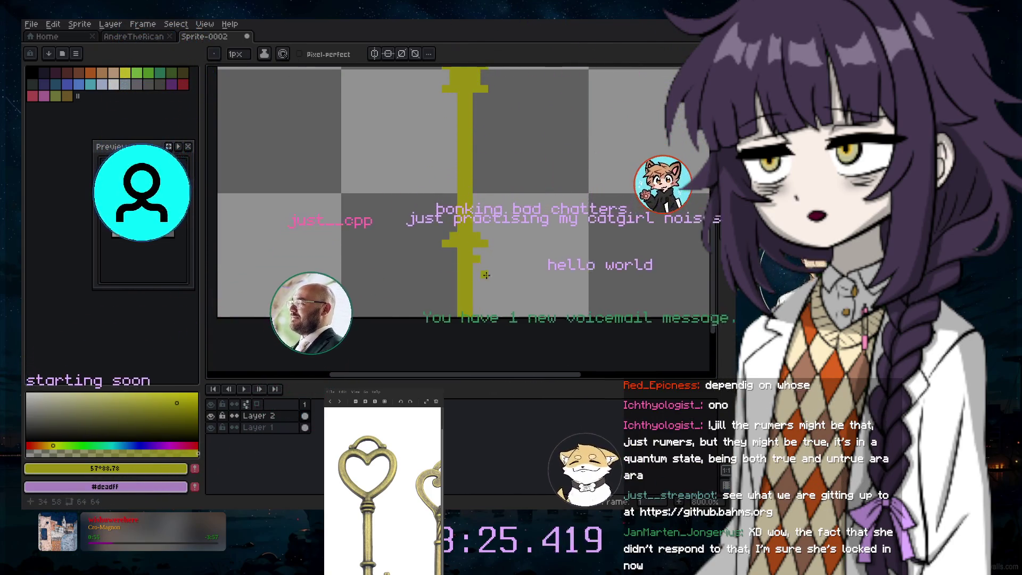
key("ctrl+y")
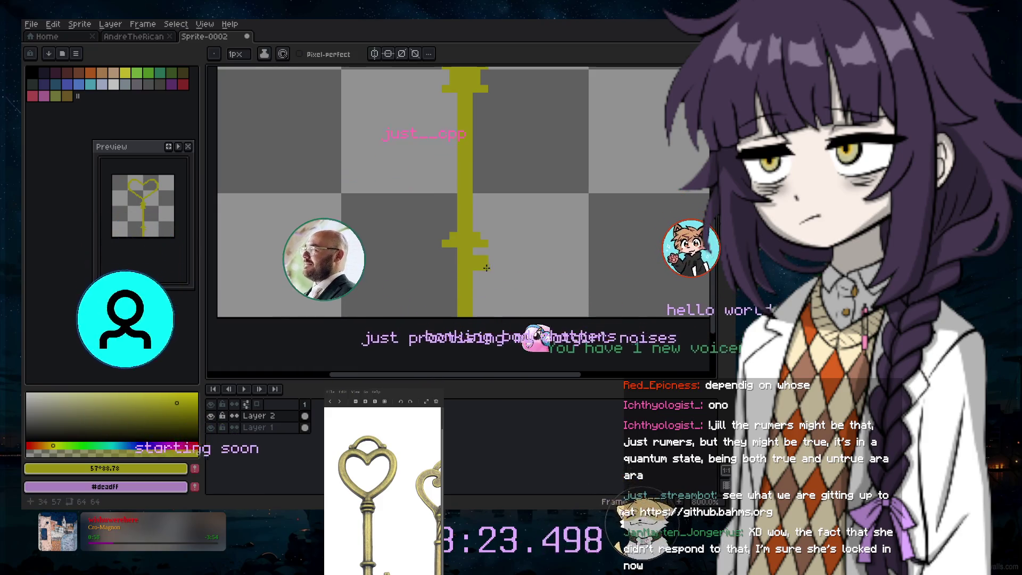
left_click(492, 263)
mouse_move(500, 260)
left_mouse_down()
mouse_move(515, 258)
mouse_move(508, 274)
left_mouse_up()
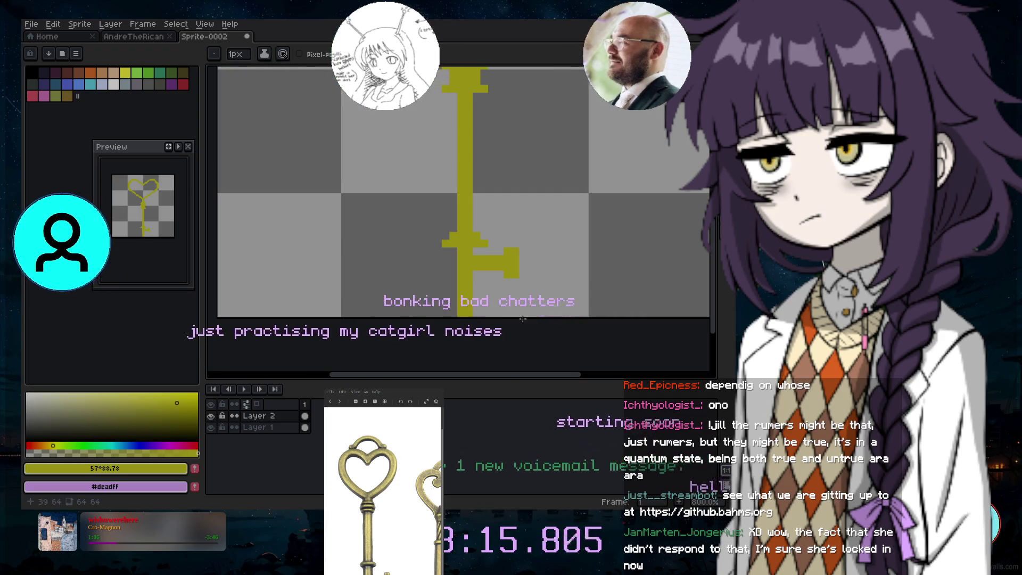
Add yellow pixels left of the shaft and at the lower block's top-left, undoing a misplaced one
left_click(427, 257)
key("ctrl+z")
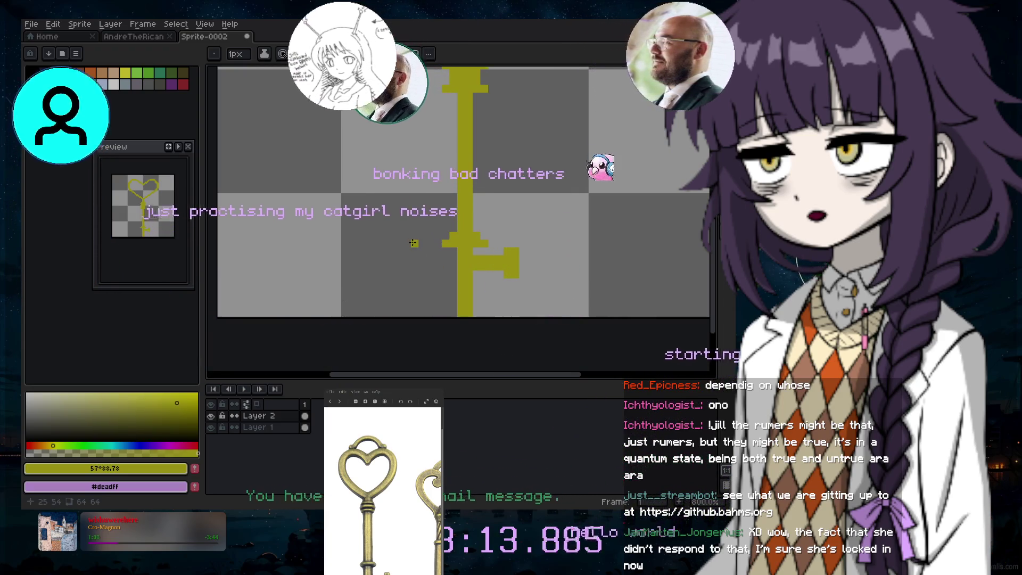
left_click(446, 174)
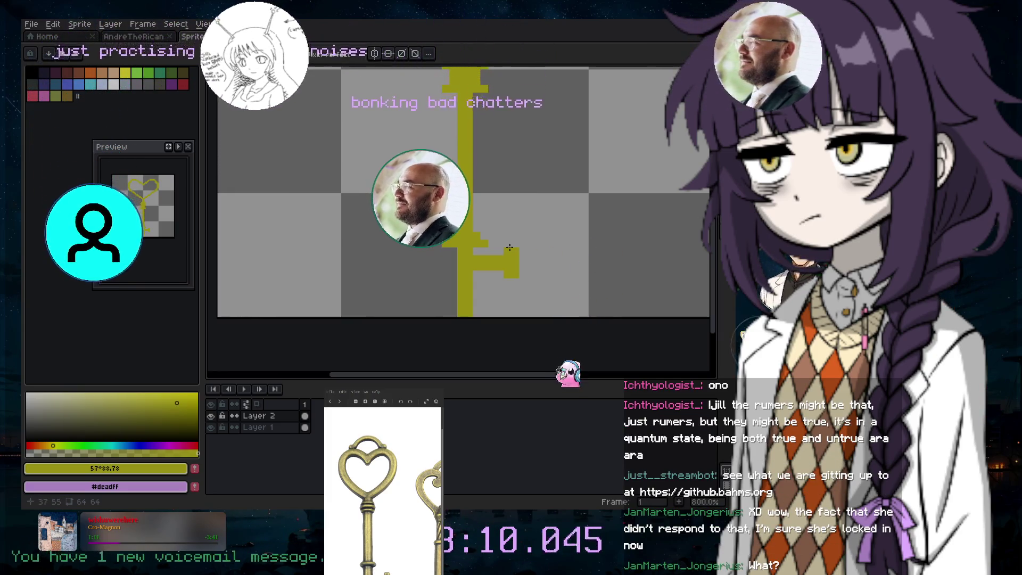
left_click(507, 243)
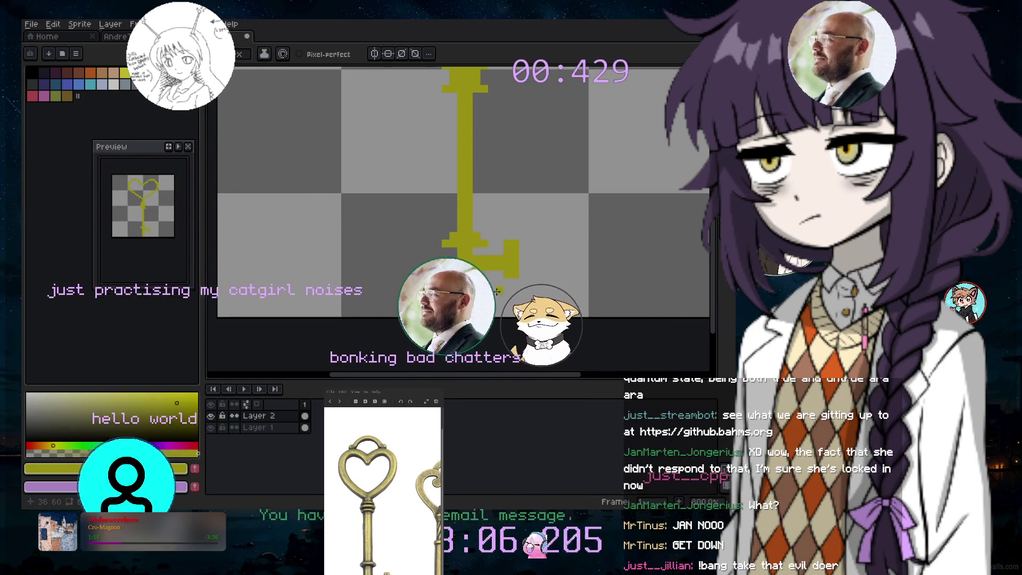
Draw a new tooth below the bit with a bottom bar joining it to the bit
left_click(531, 290)
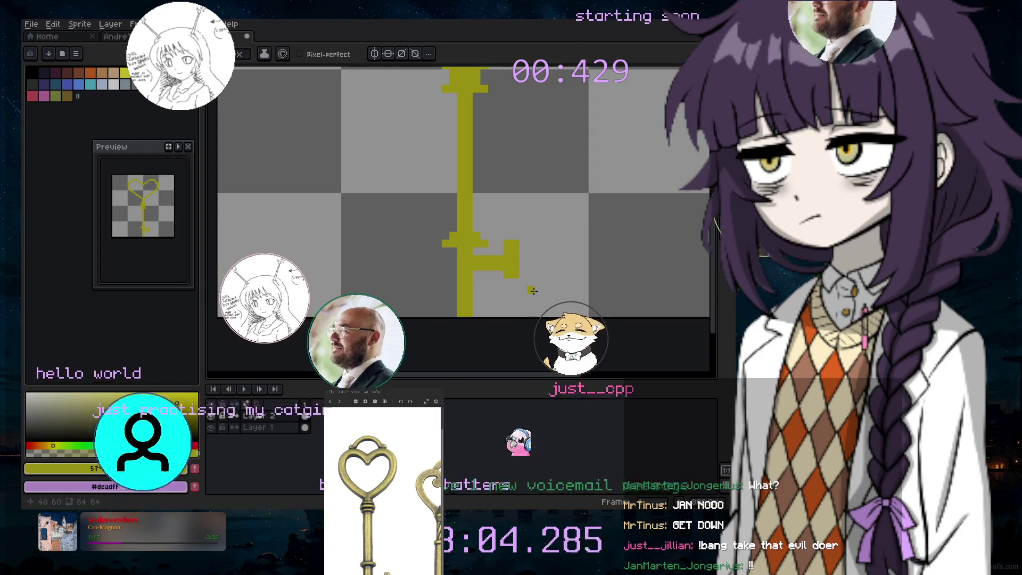
left_click(538, 290)
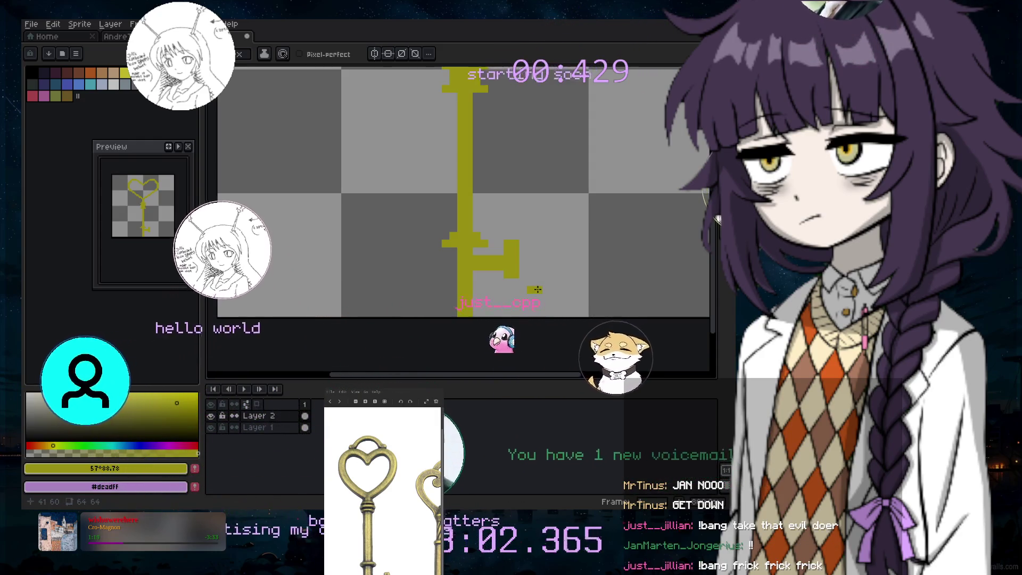
left_click(547, 284)
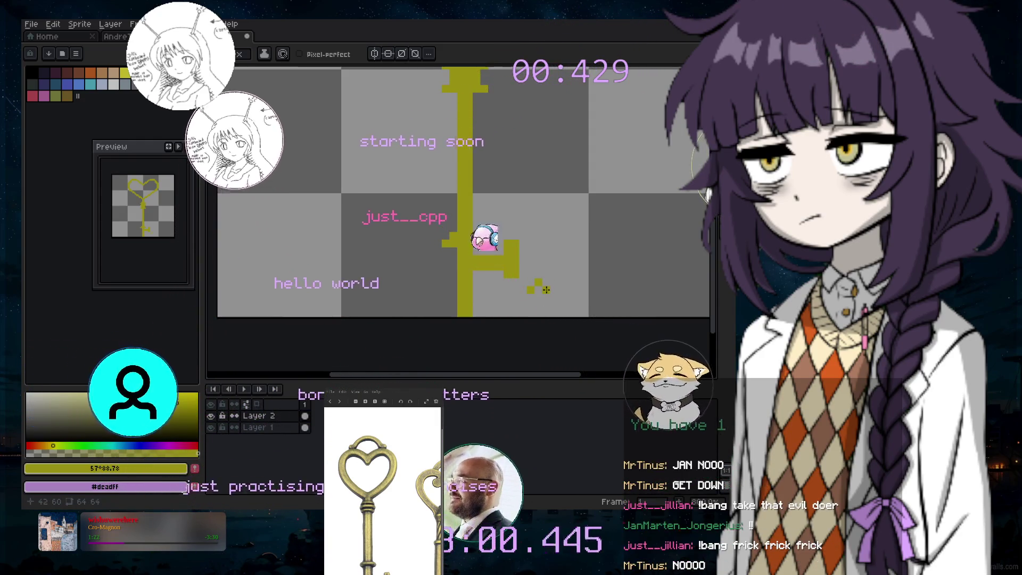
left_click(531, 295)
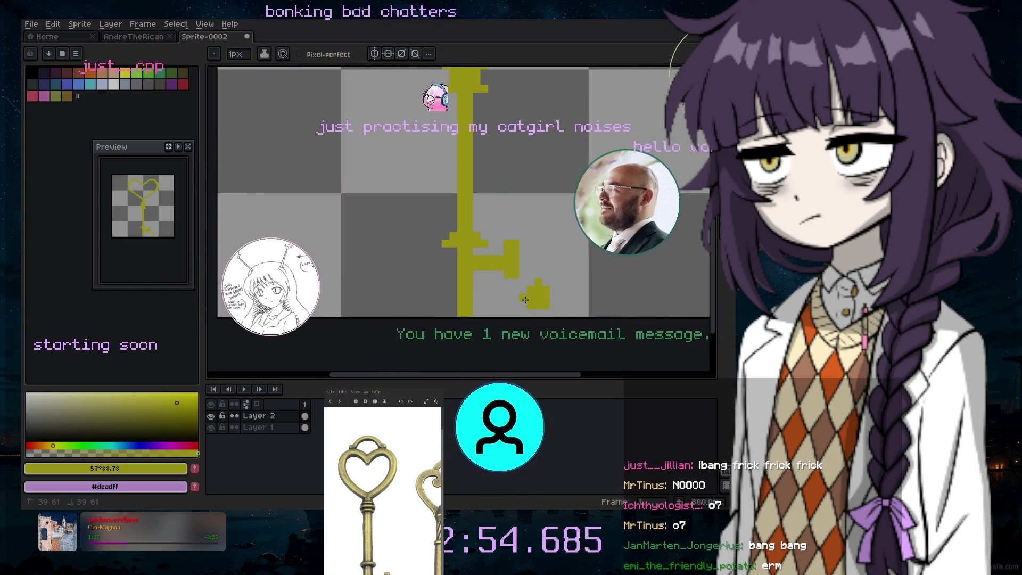
left_click_drag(525, 300, 483, 300)
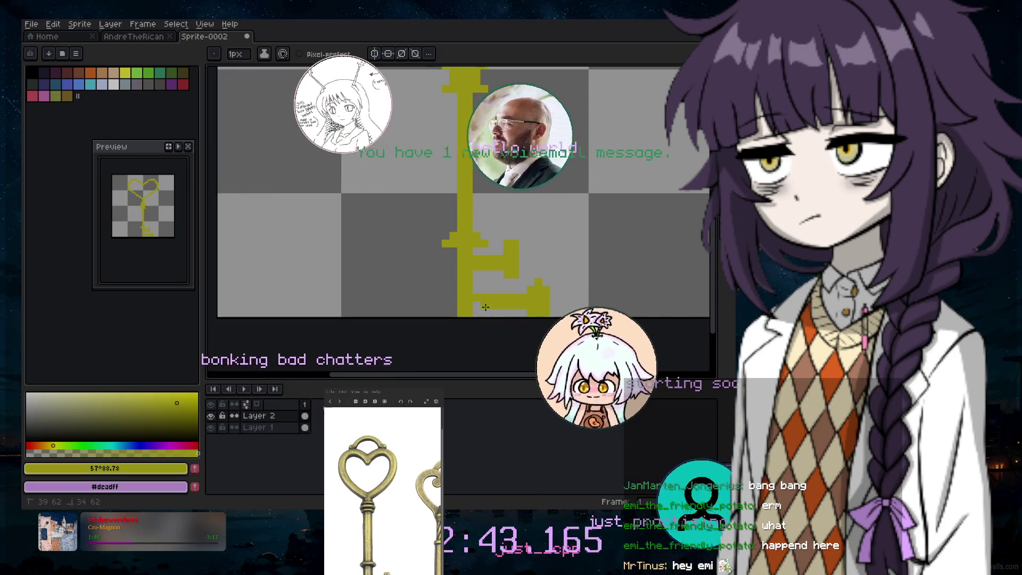
Switch to the Pencil and shrink the brush to 2px while zooming around the bit
scroll(568, 288, "down", 2)
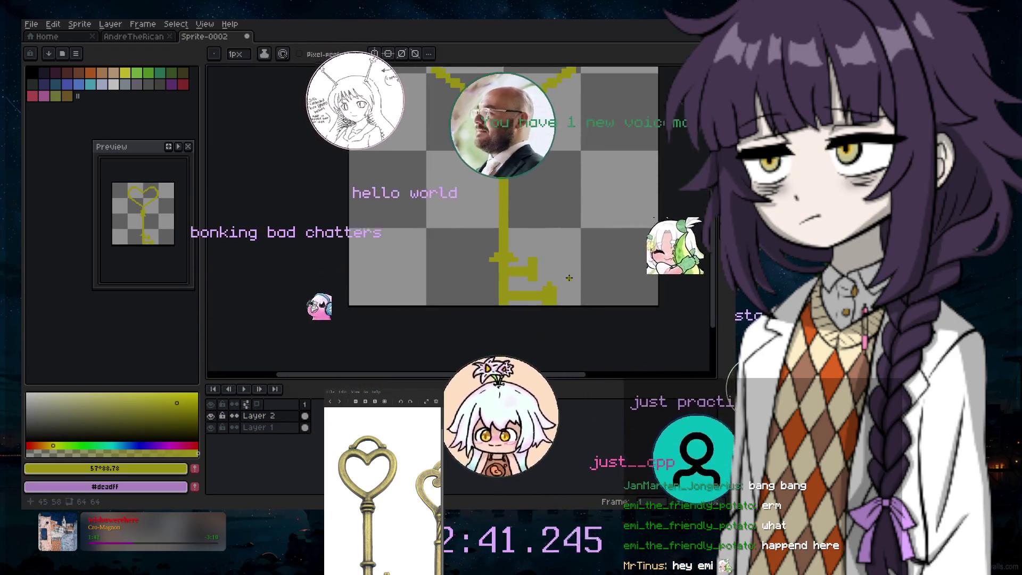
scroll(552, 268, "up", 2)
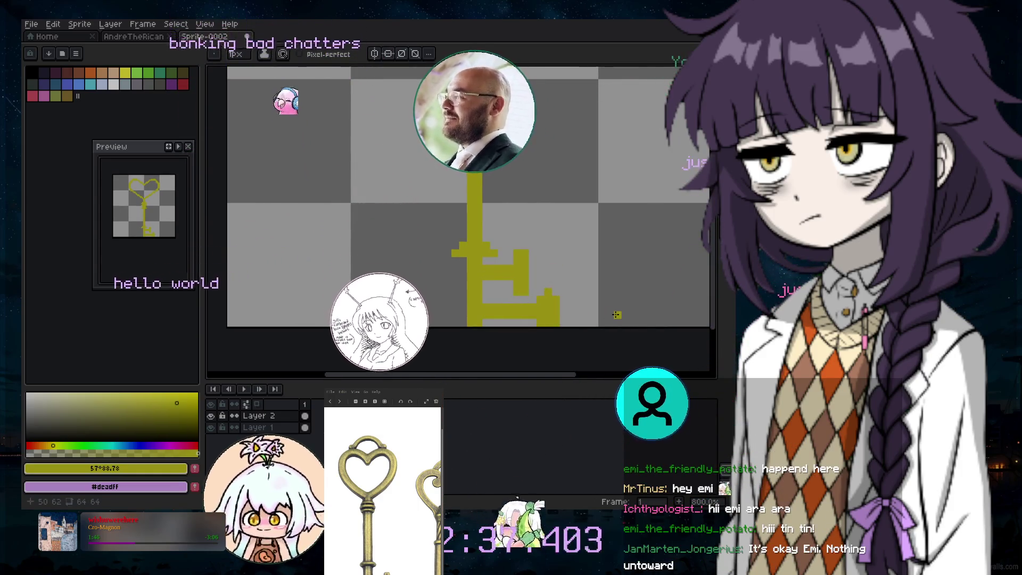
key("b")
scroll(507, 319, "up", 3)
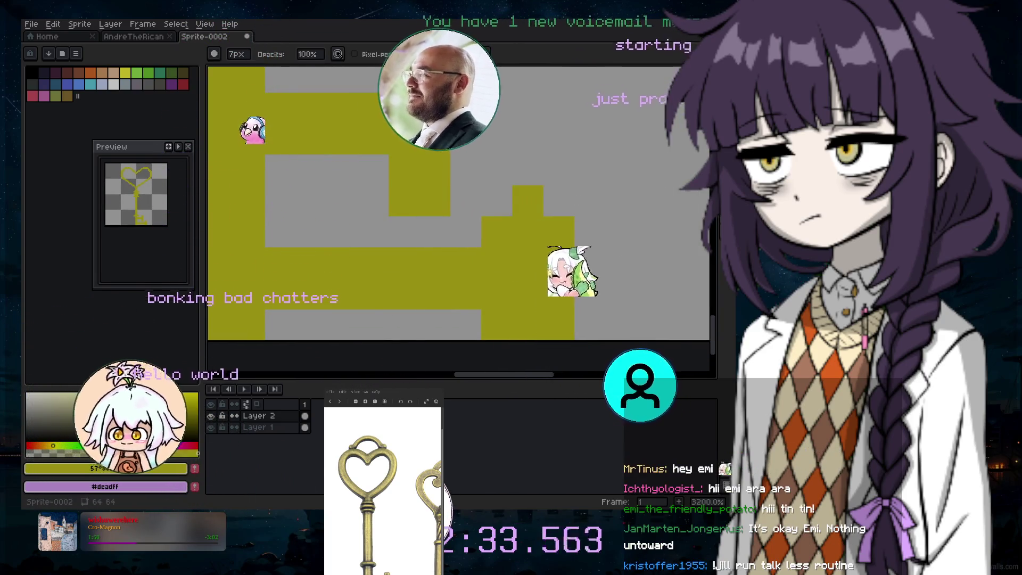
key("minus")
key("minus")
key("minus")
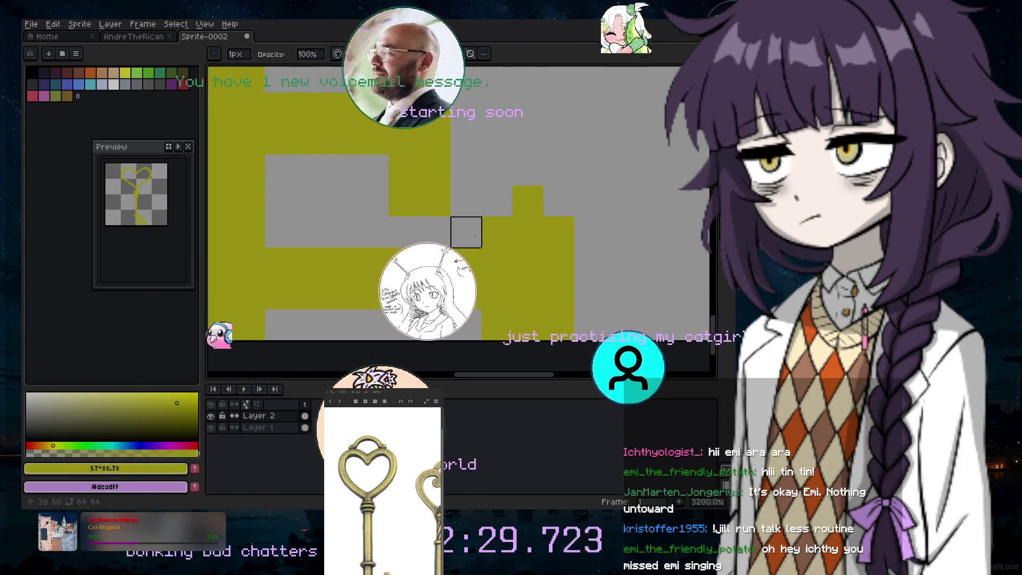
scroll(539, 233, "down", 6)
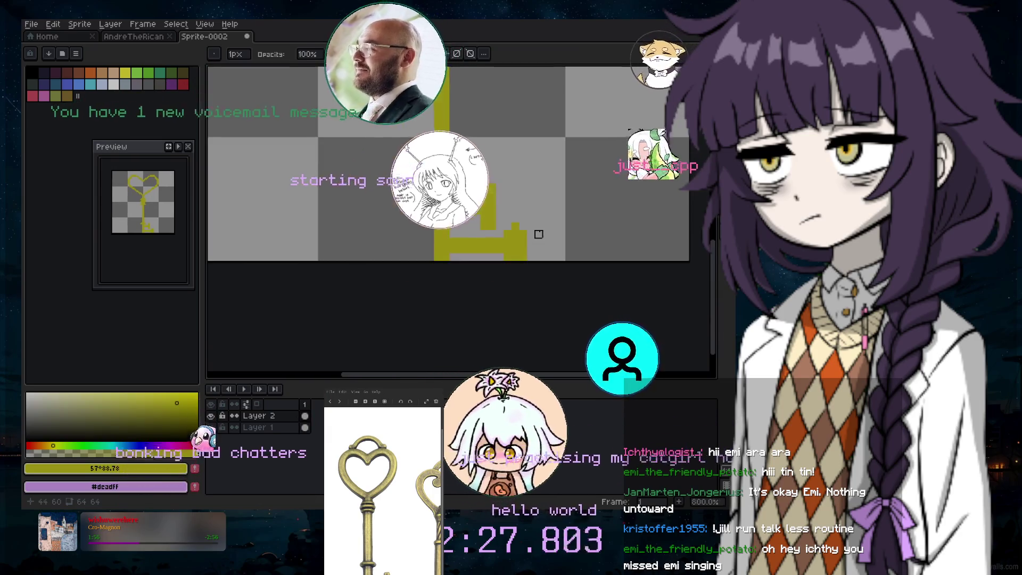
scroll(539, 233, "up", 3)
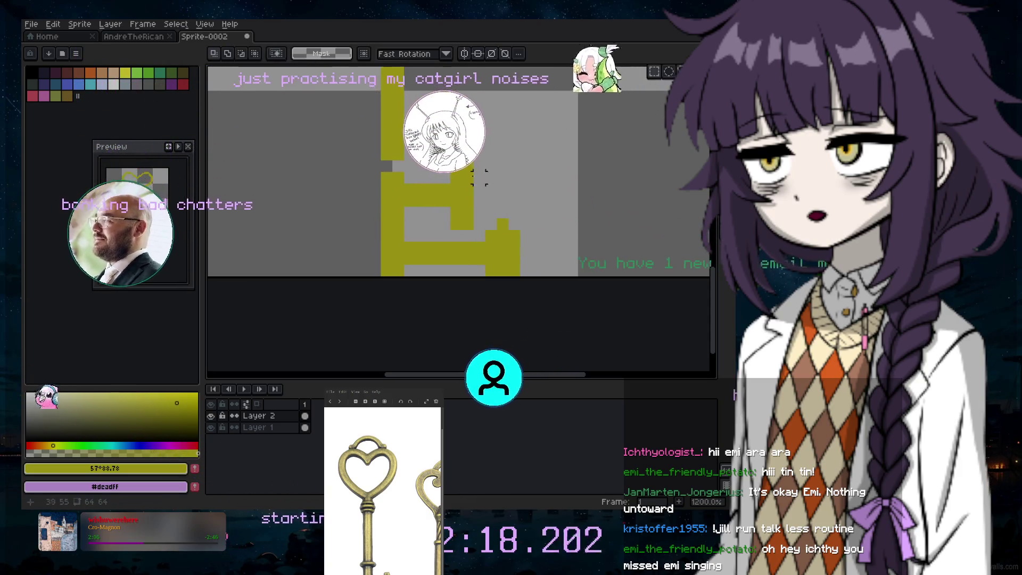
Select the lower part of the key's bit and move it up 2 pixels
left_click_drag(397, 128, 572, 294)
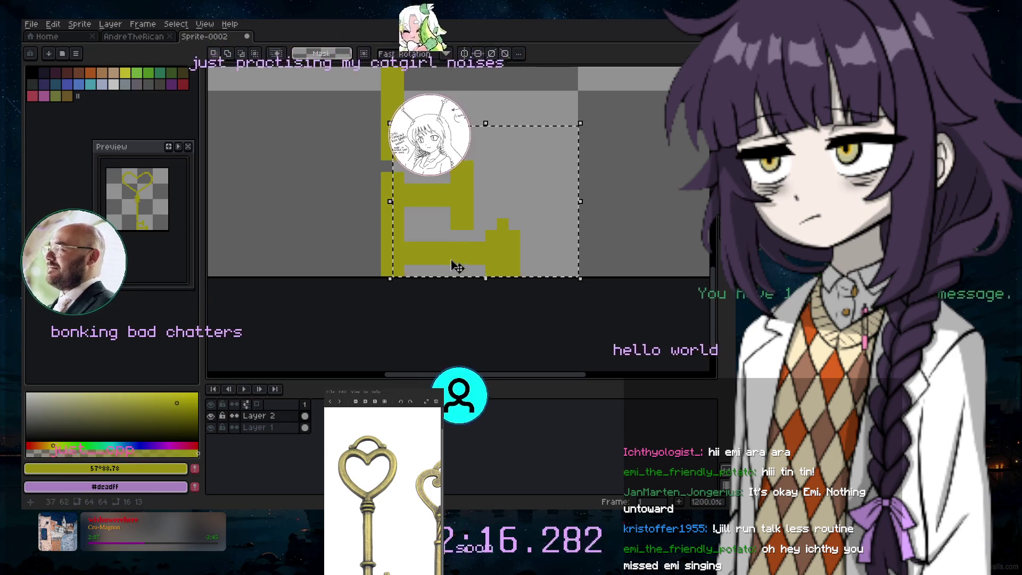
left_click_drag(461, 255, 460, 236)
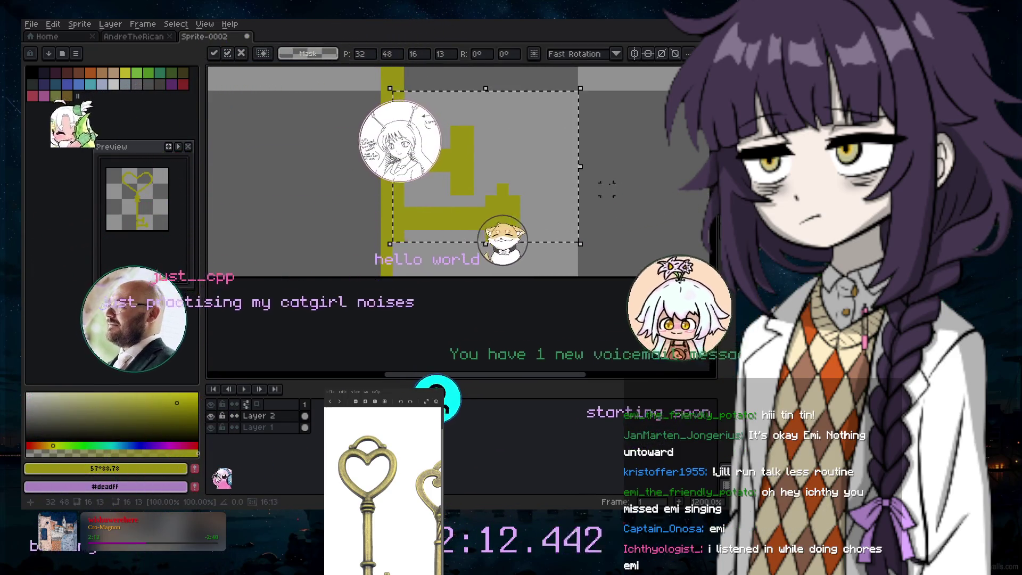
key("b")
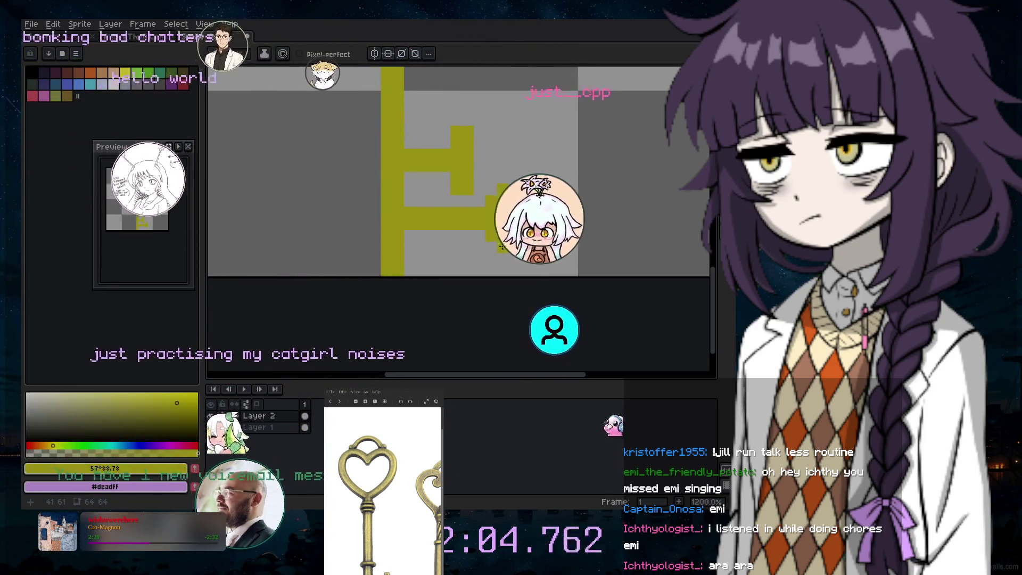
Paste the copied key section onto the sprite and commit it in place
key("minus")
key("minus")
key("plus")
key("plus")
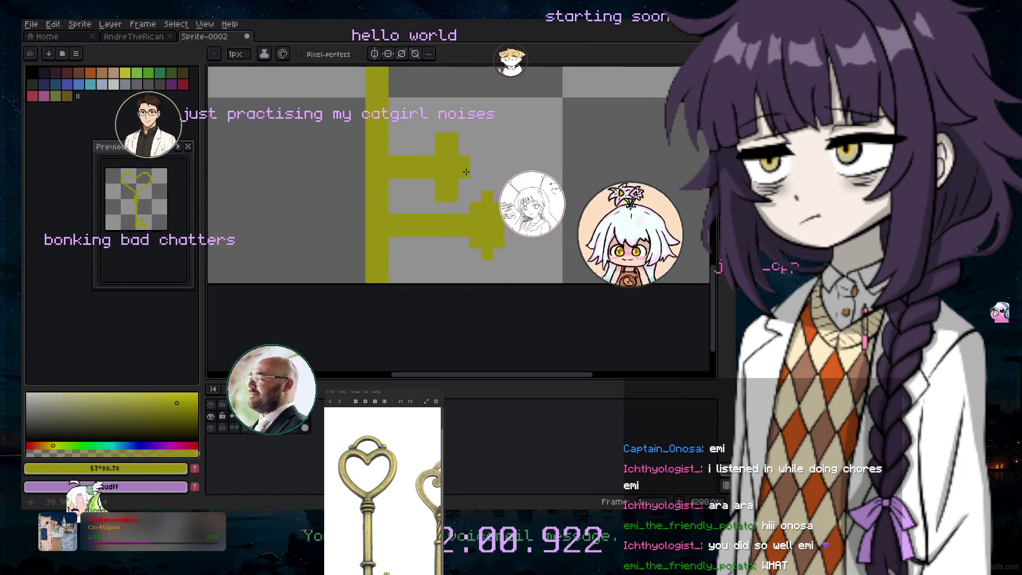
key("ctrl+v")
key("Return")
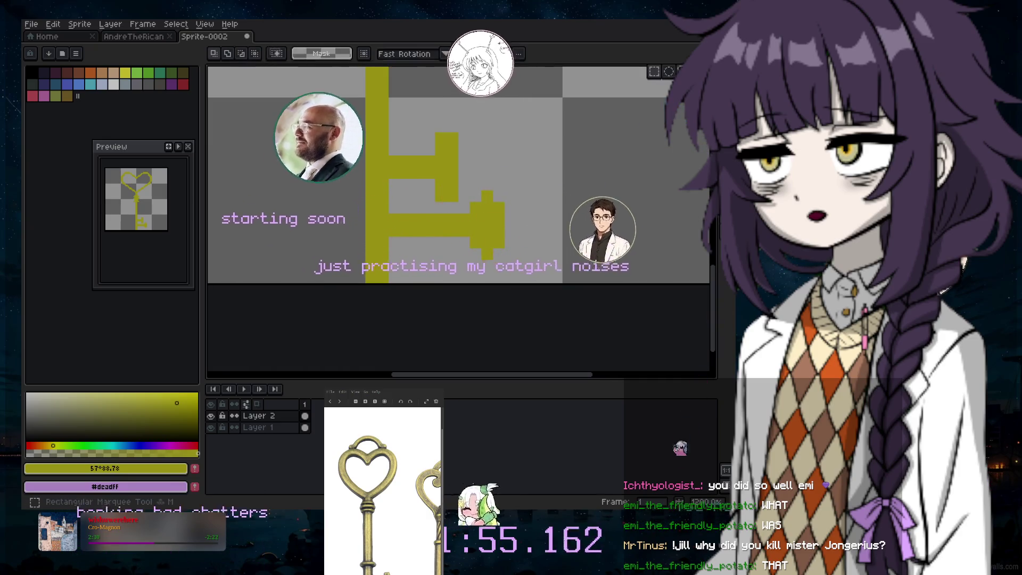
Erase the top and bottom single-pixel nubs of the cross shape
key("e")
left_click(488, 196)
left_click(487, 253)
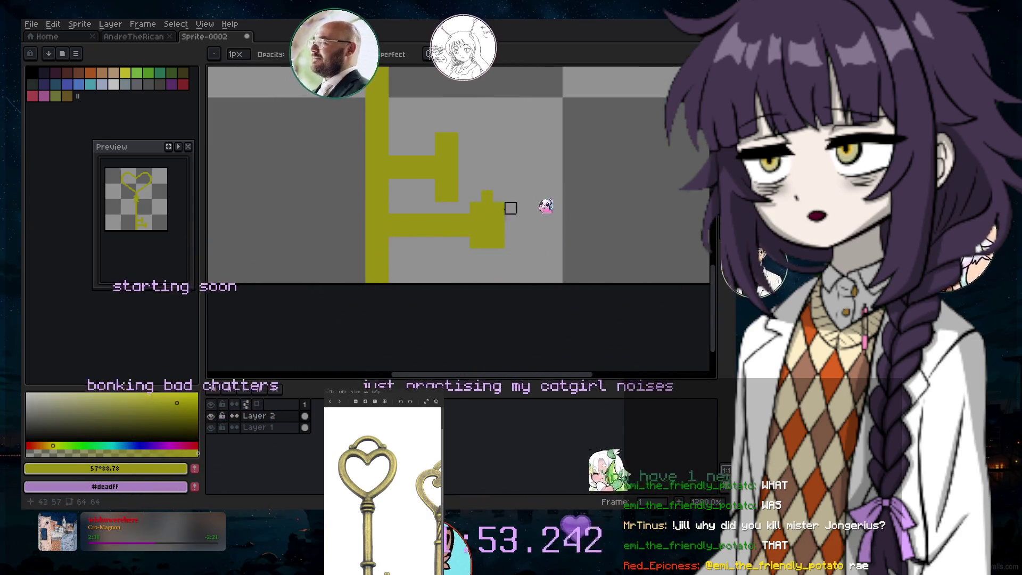
Add a two-pixel olive block below the tooth square and a pixel beside its top edge
key("b")
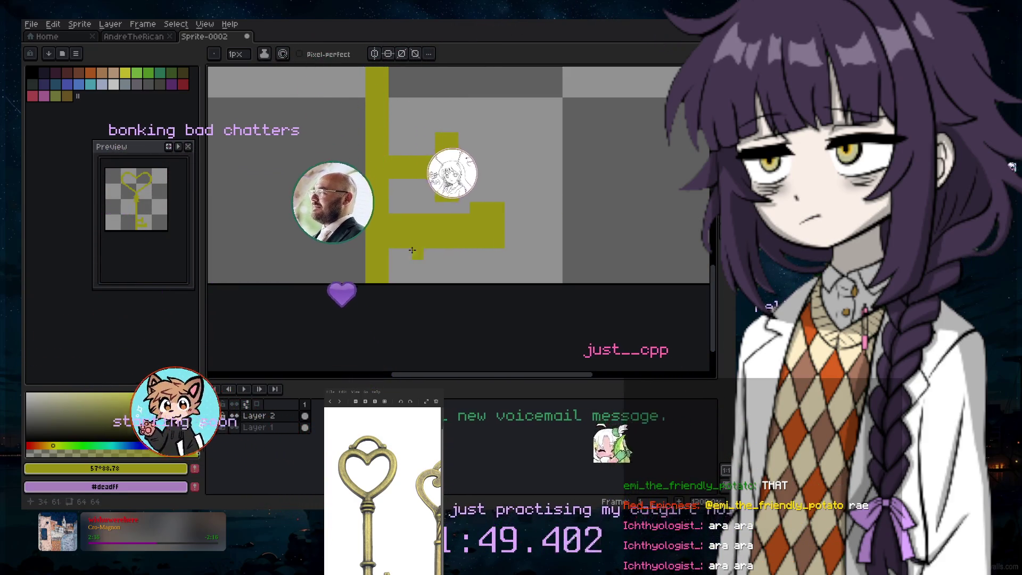
left_click_drag(476, 254, 487, 254)
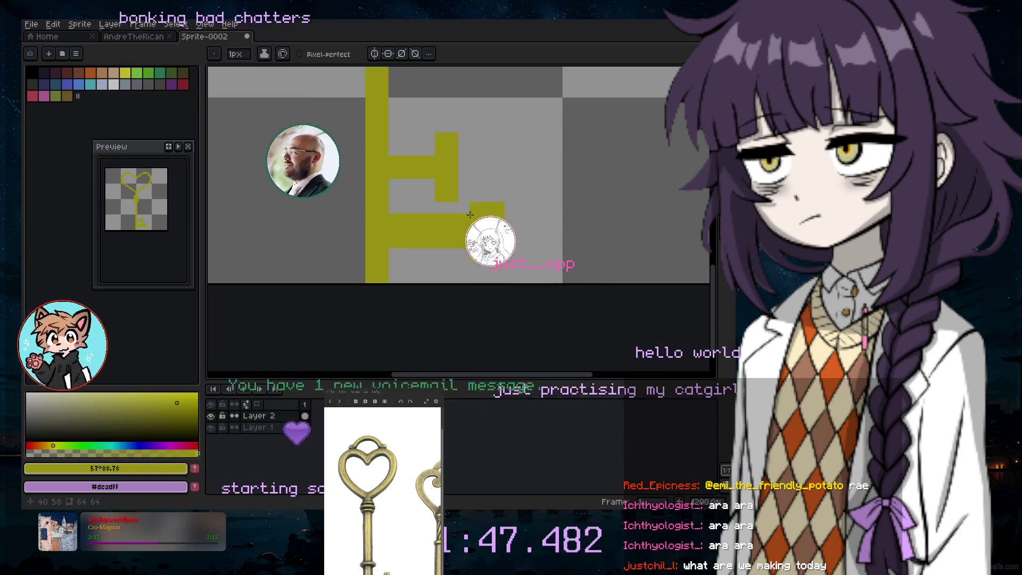
left_click(463, 146)
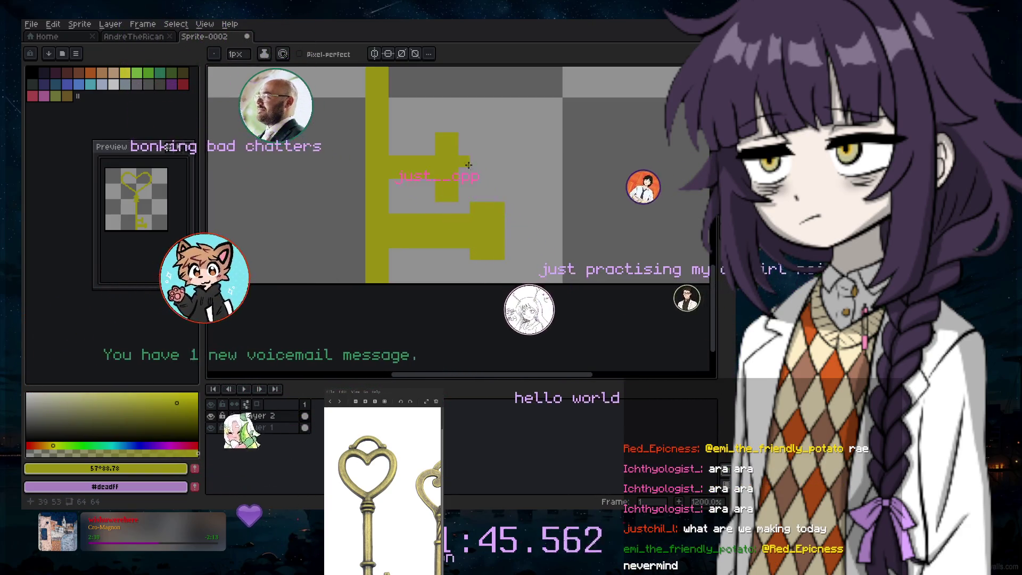
scroll(511, 167, "down", 3)
scroll(511, 167, "up", 1)
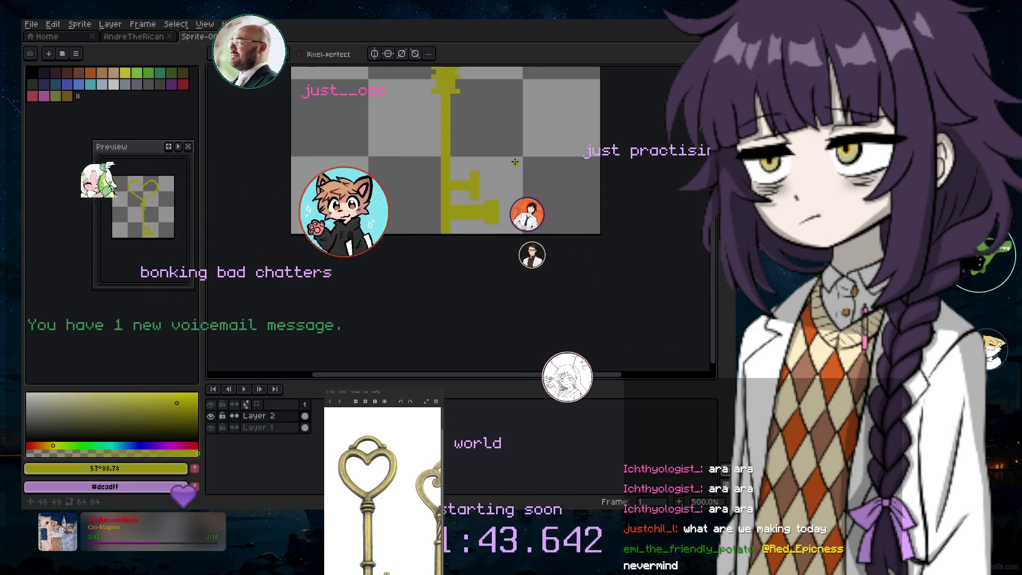
scroll(718, 238, "up", 5)
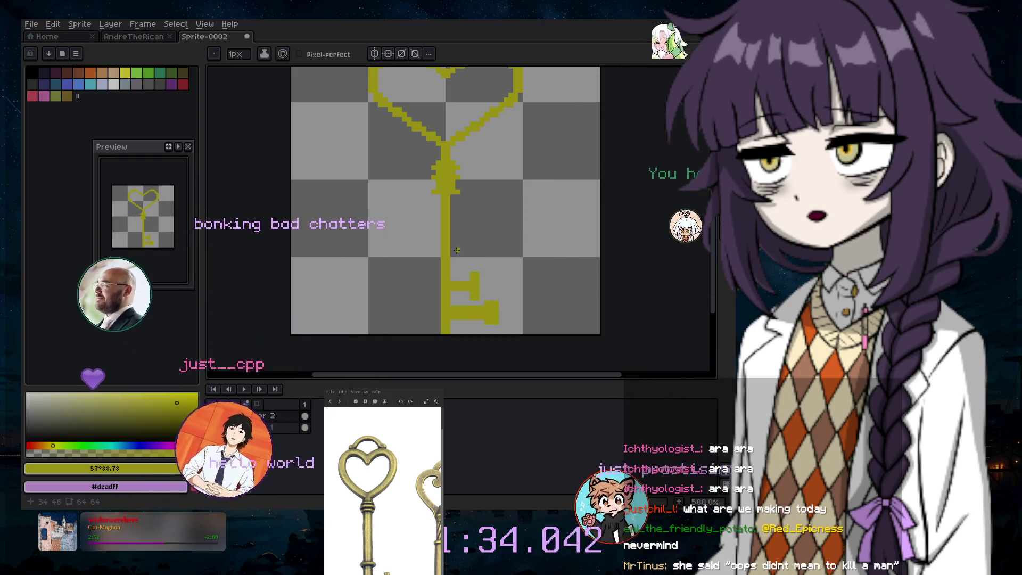
Erase most of the bottom-right tooth block and the teeth's yellow step pixels
scroll(470, 303, "up", 2)
left_click(719, 219)
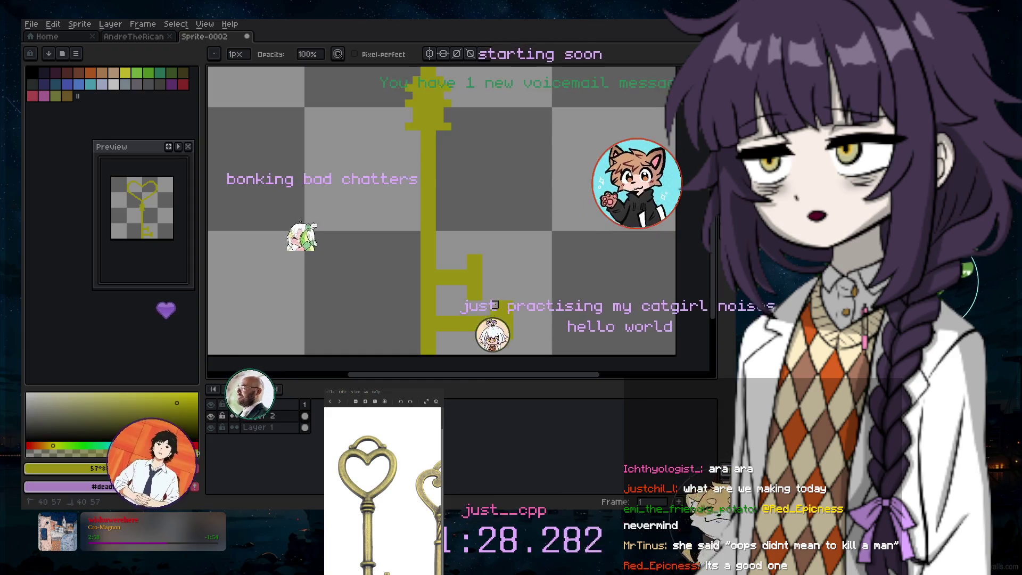
mouse_move(486, 312)
left_mouse_down()
mouse_move(506, 326)
mouse_move(509, 304)
left_mouse_up()
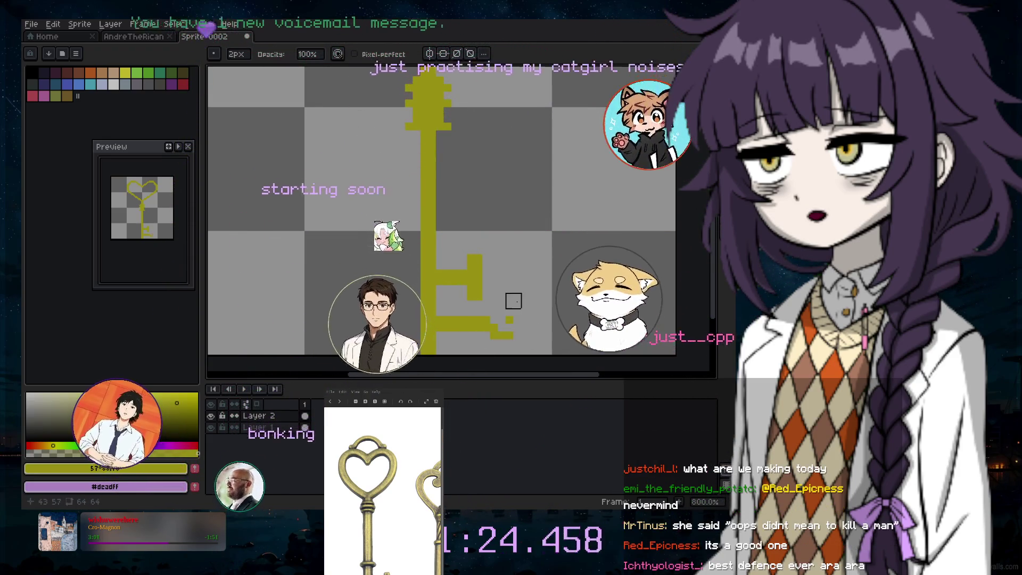
scroll(509, 304, "up", 1)
left_click_drag(514, 362, 491, 362)
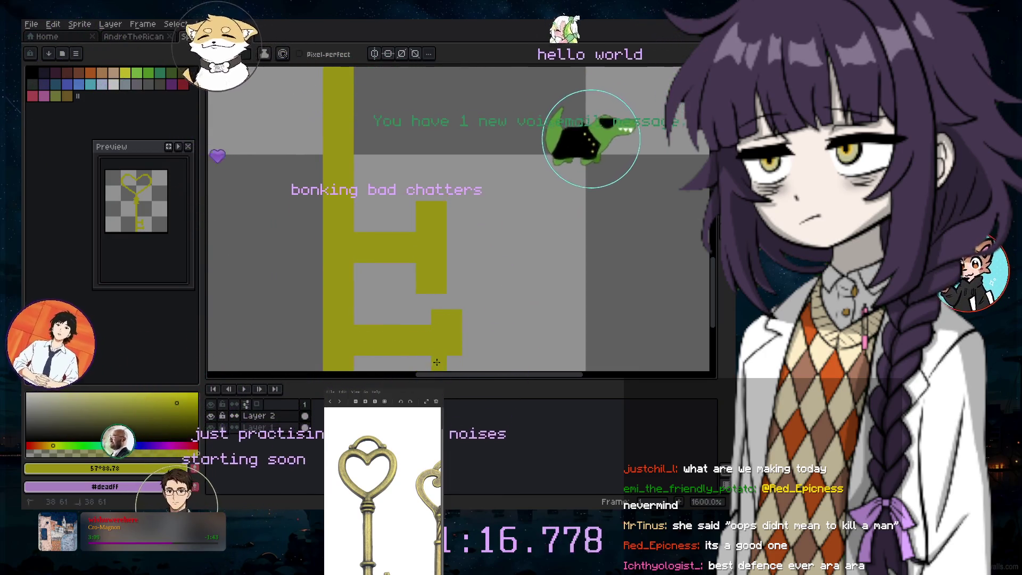
Return to the Pencil, inspect the key at several zooms, and add a new layer above
scroll(454, 361, "down", 3)
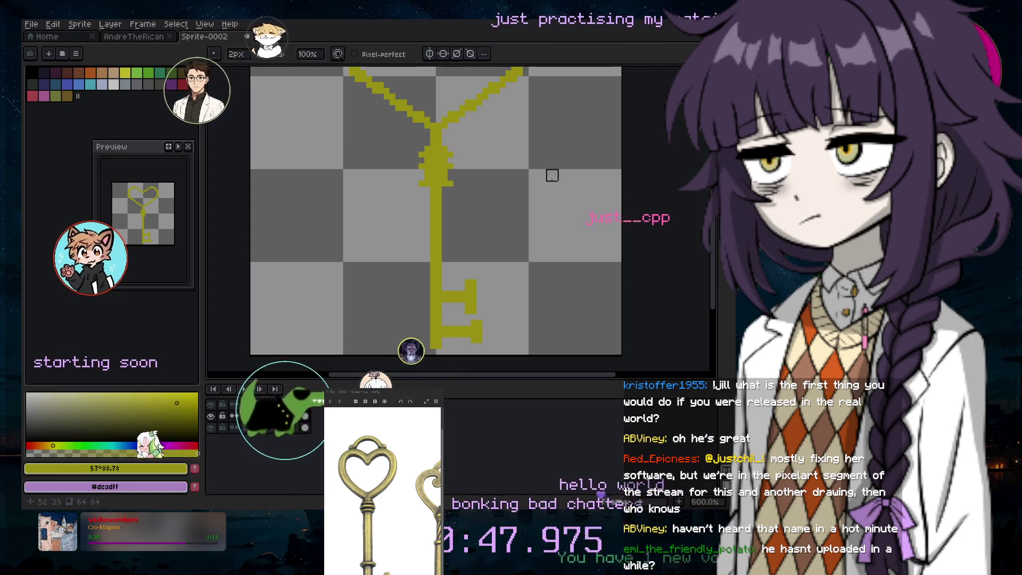
scroll(553, 175, "up", 3)
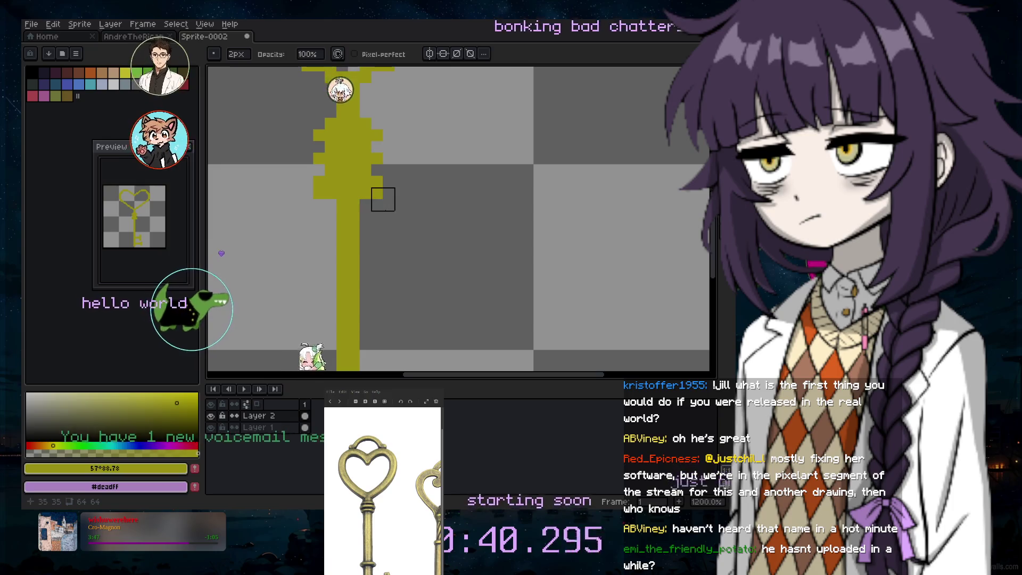
scroll(418, 212, "up", 1)
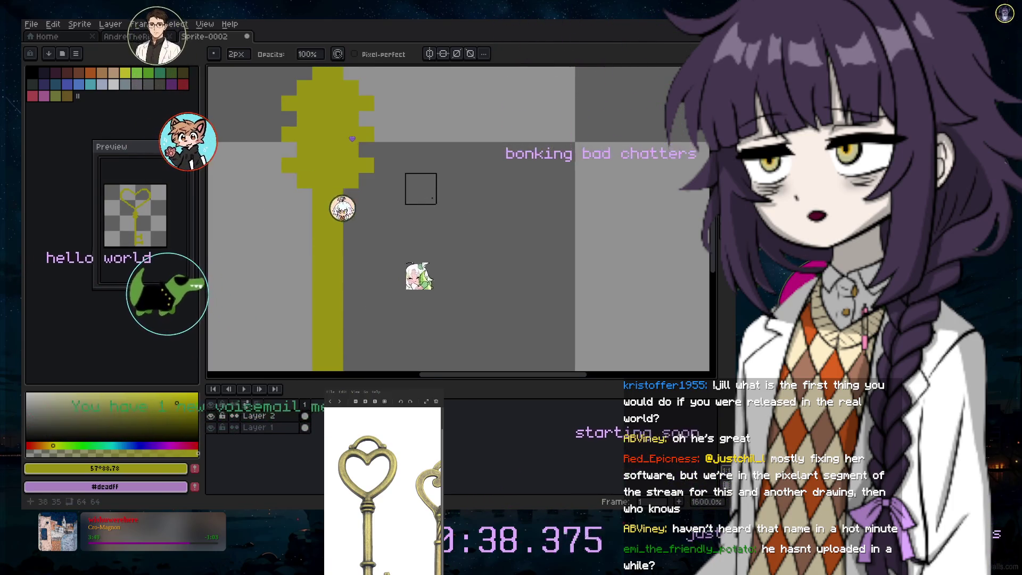
scroll(421, 189, "down", 4)
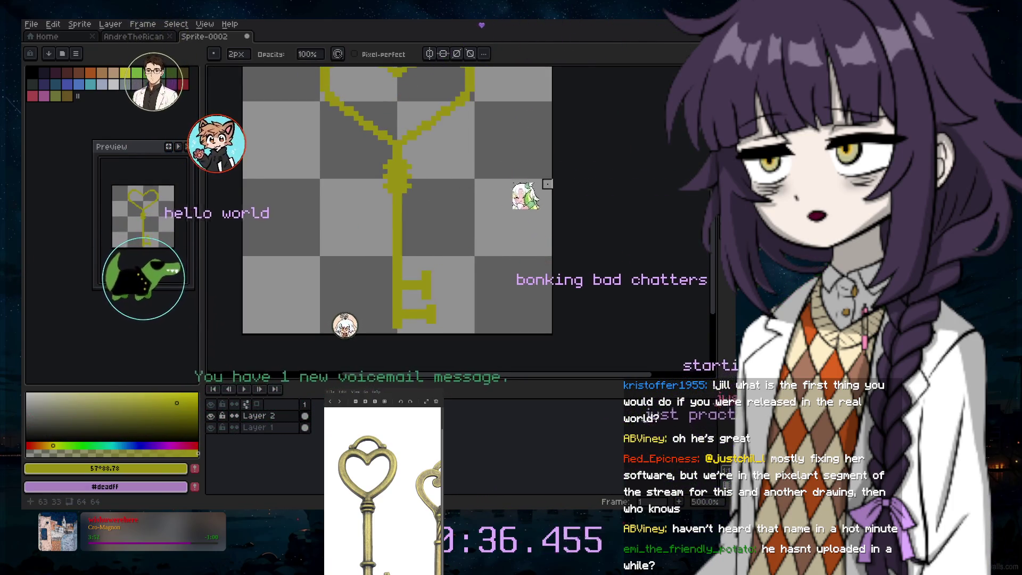
scroll(547, 150, "up", 1)
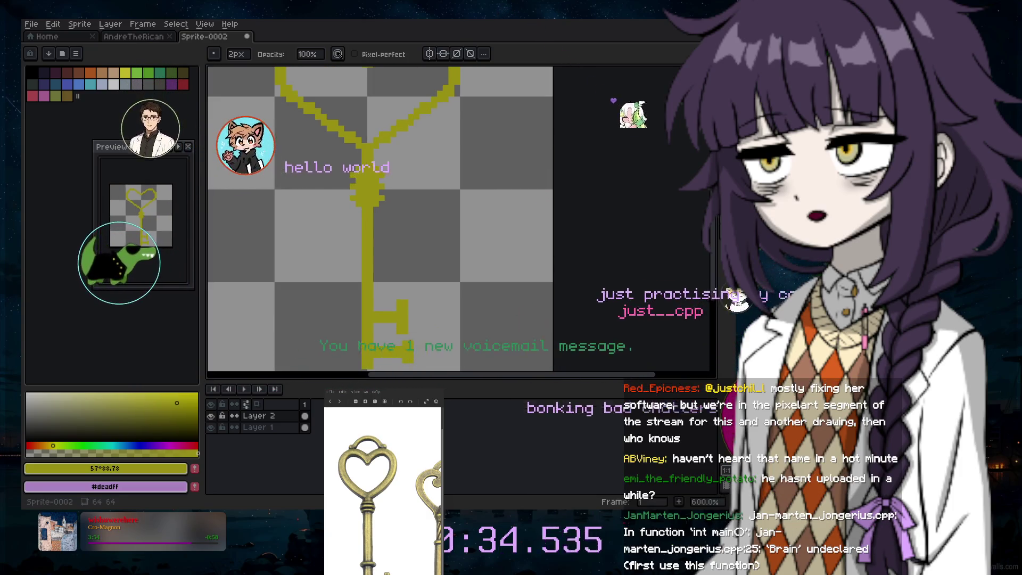
key("b")
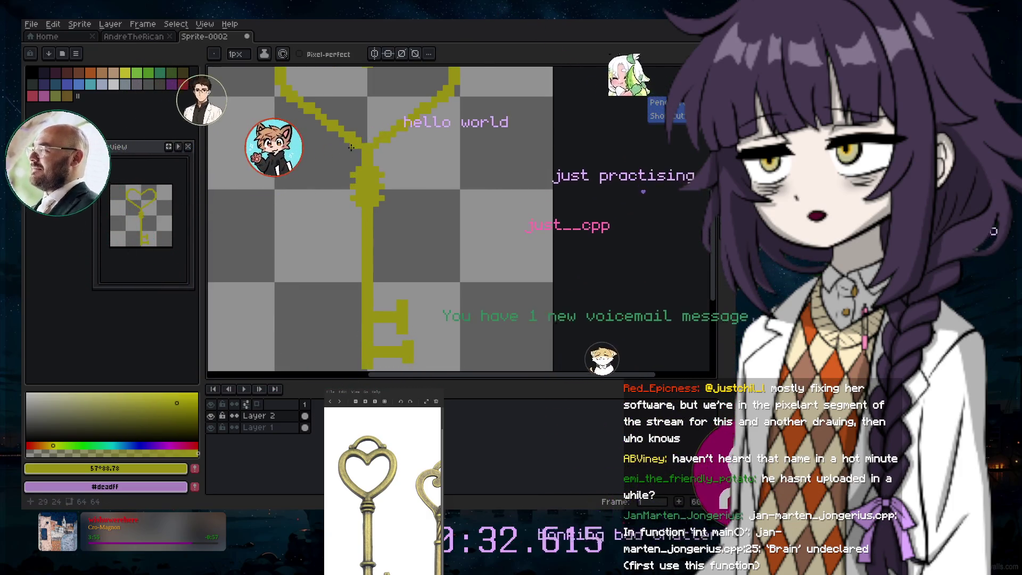
scroll(350, 148, "up", 2)
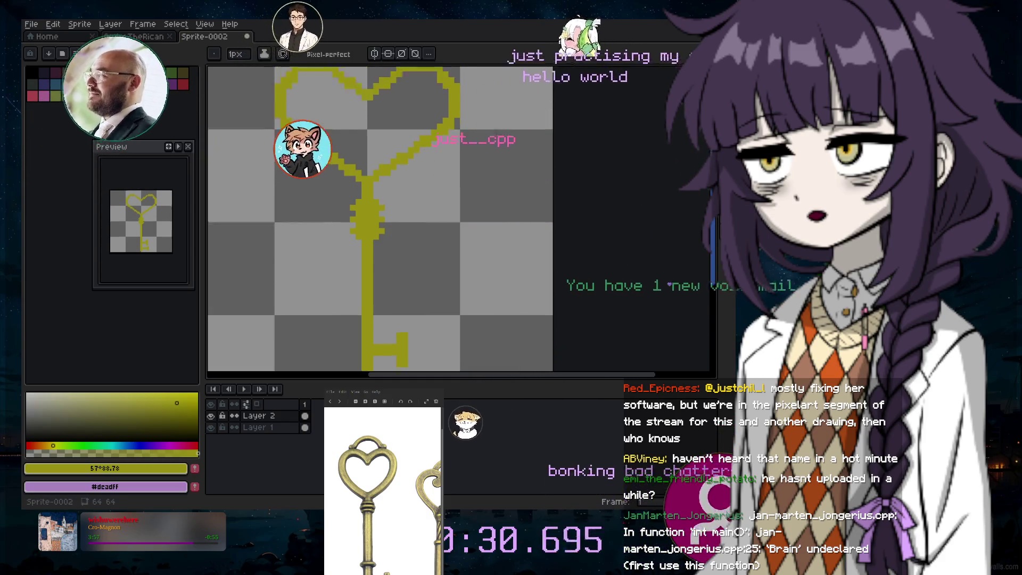
scroll(704, 141, "up", 2)
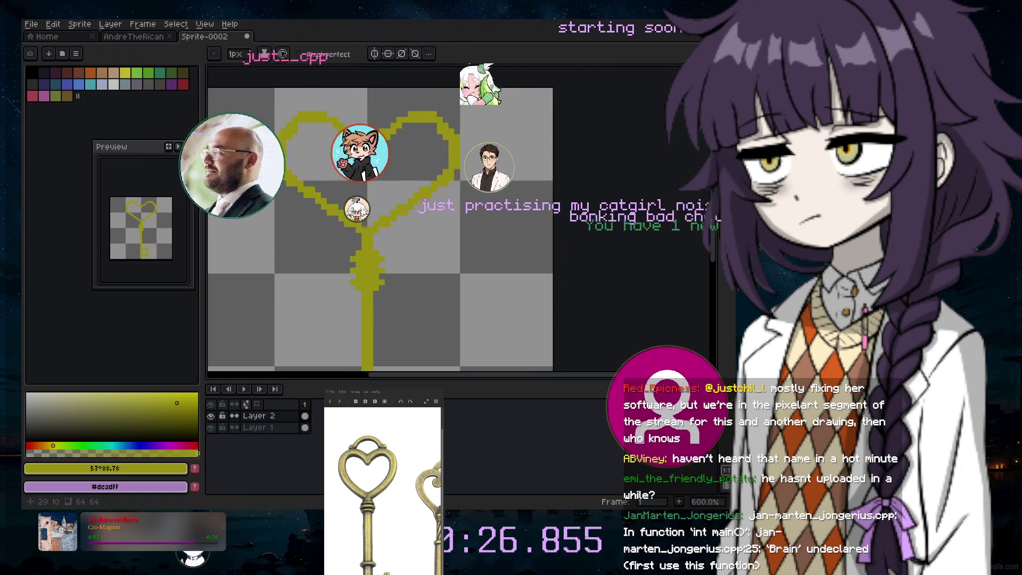
scroll(330, 136, "up", 3)
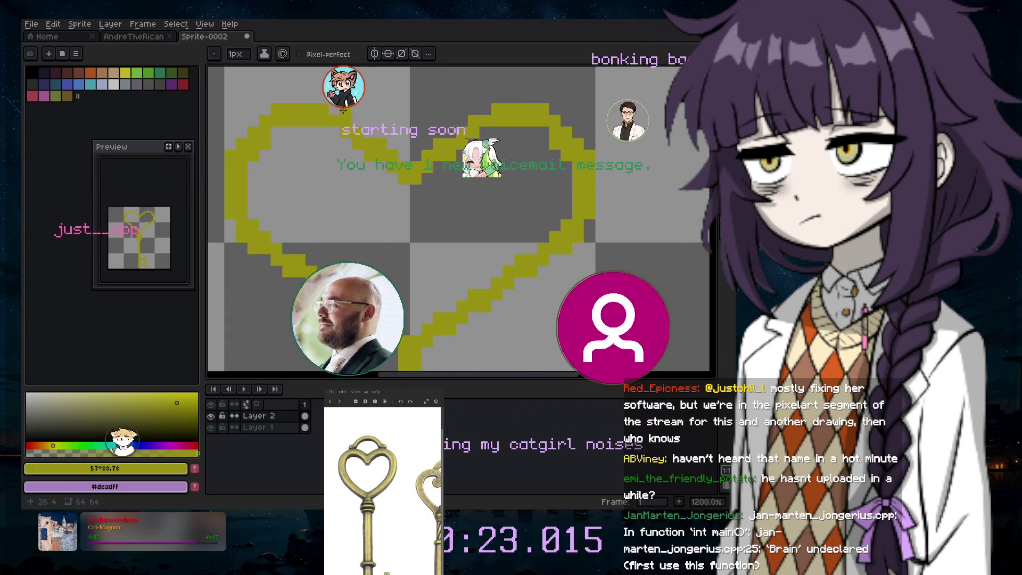
scroll(513, 281, "down", 4)
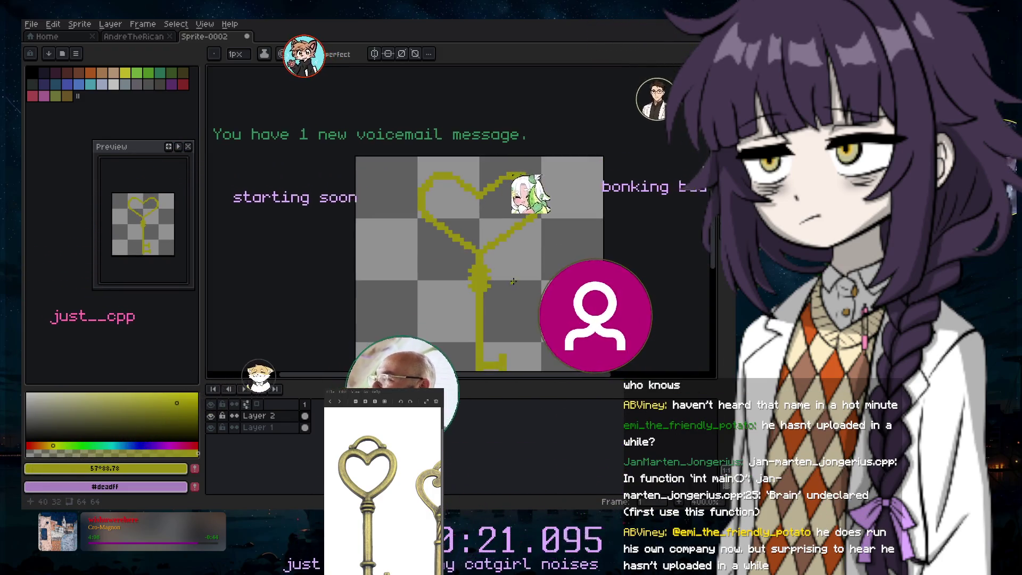
scroll(526, 282, "up", 2)
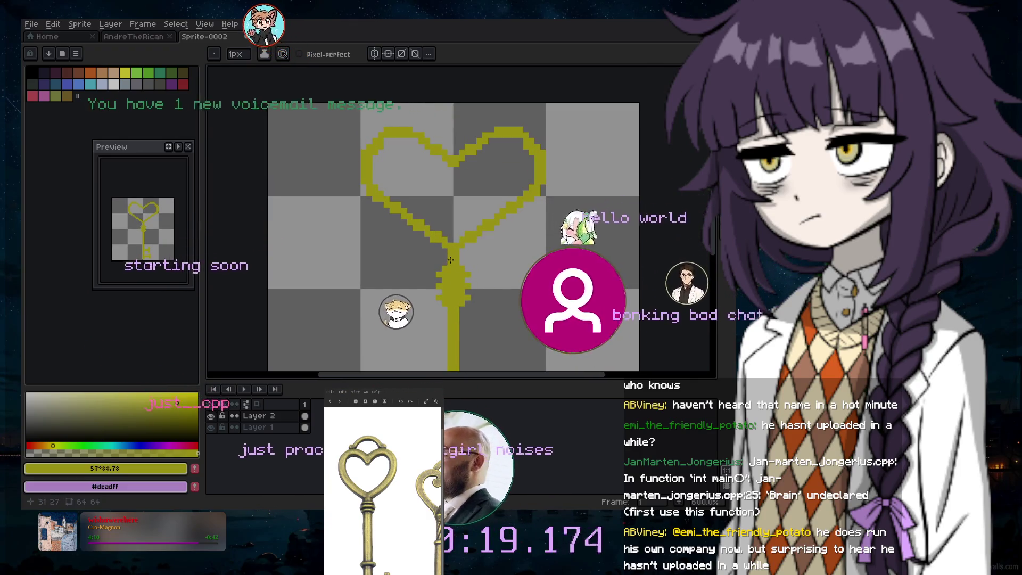
scroll(450, 260, "up", 3)
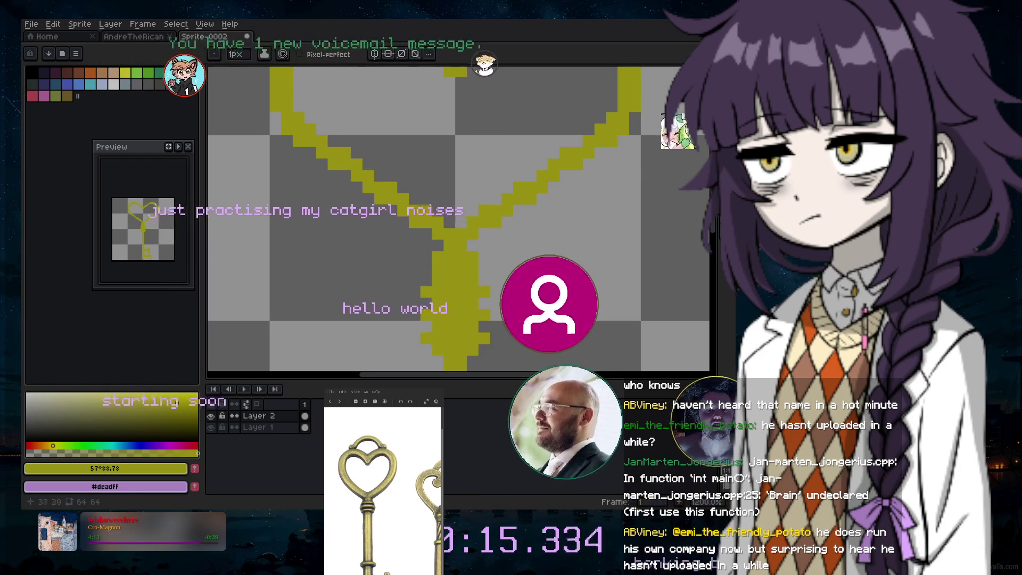
scroll(716, 241, "down", 3)
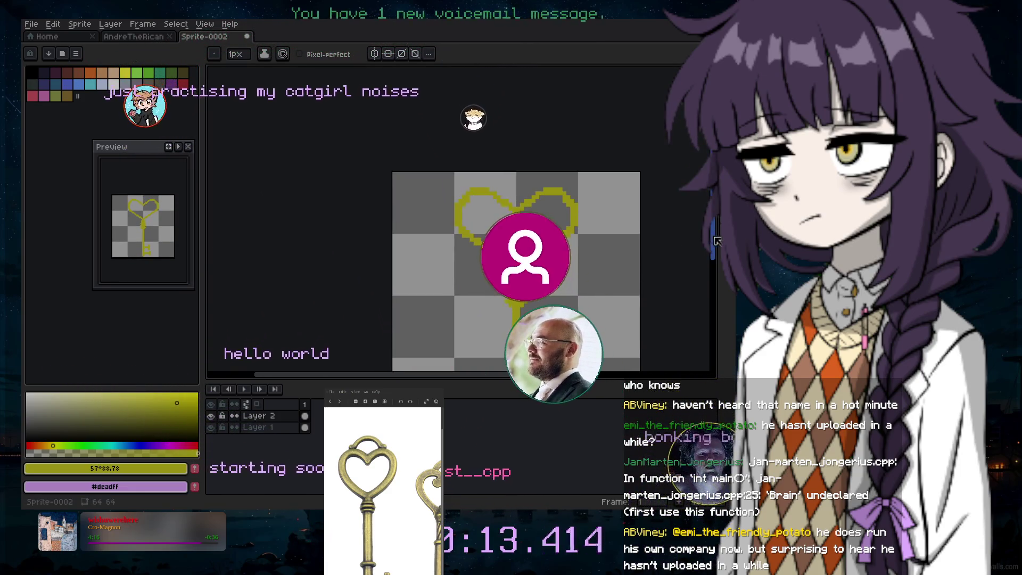
scroll(607, 235, "up", 2)
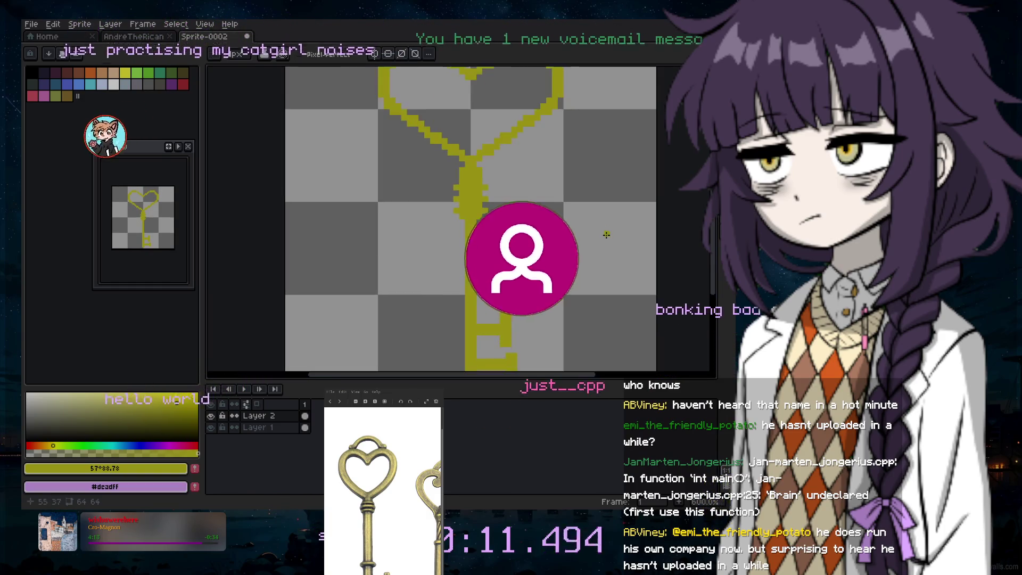
scroll(609, 237, "down", 1)
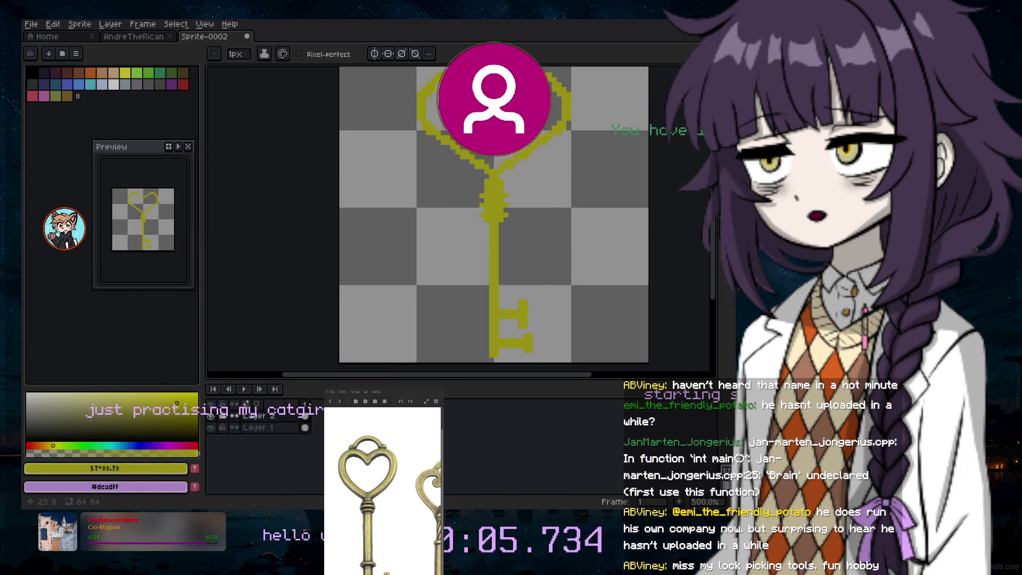
scroll(454, 91, "up", 4)
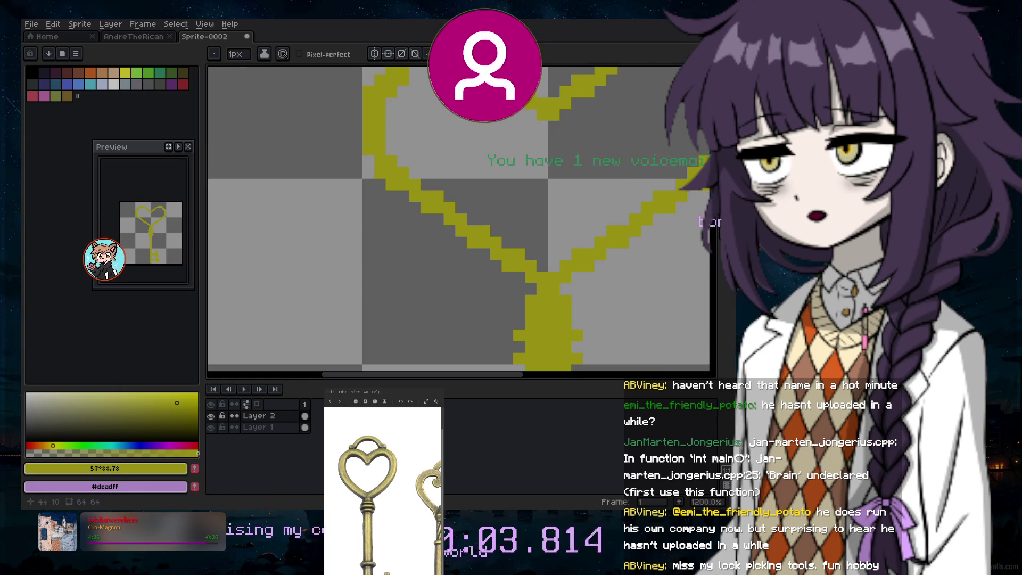
scroll(458, 219, "up", 2)
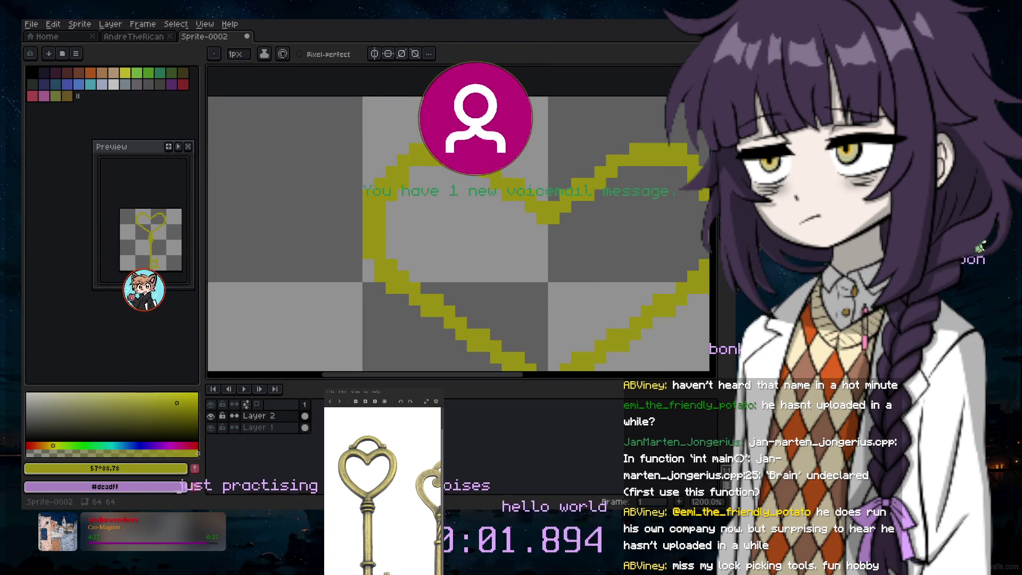
left_click(223, 80)
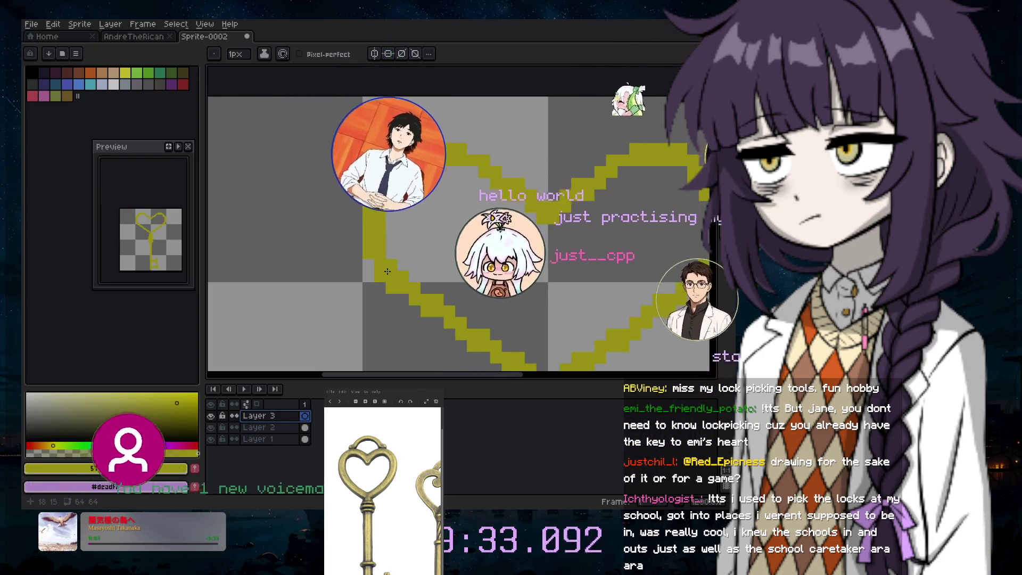
Place an olive pixel on the new Layer 3
left_click(323, 196)
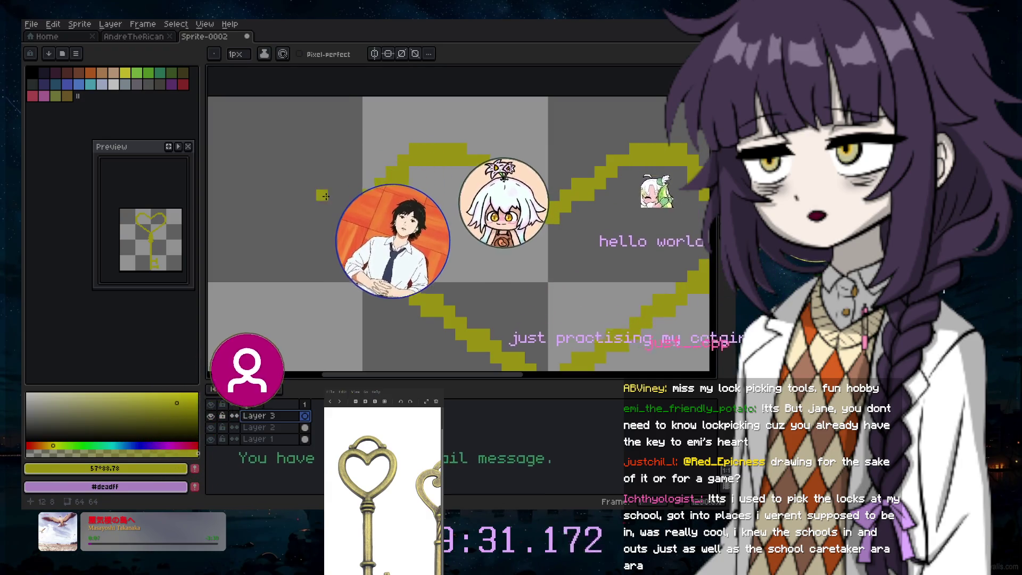
mouse_move(388, 374)
left_mouse_down()
mouse_move(431, 374)
mouse_move(422, 373)
left_mouse_up()
left_click_drag(712, 175, 712, 226)
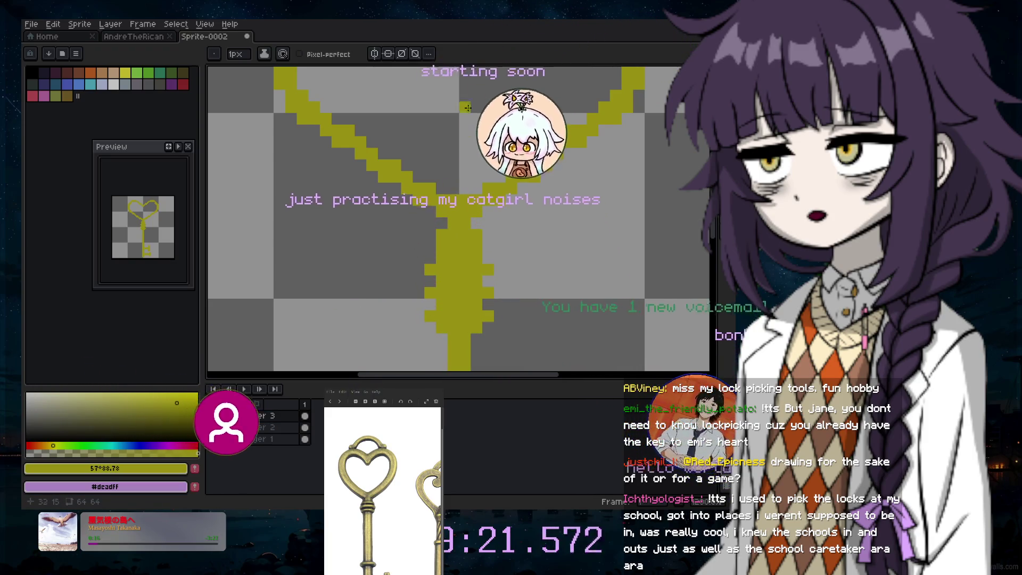
left_click_drag(717, 230, 710, 196)
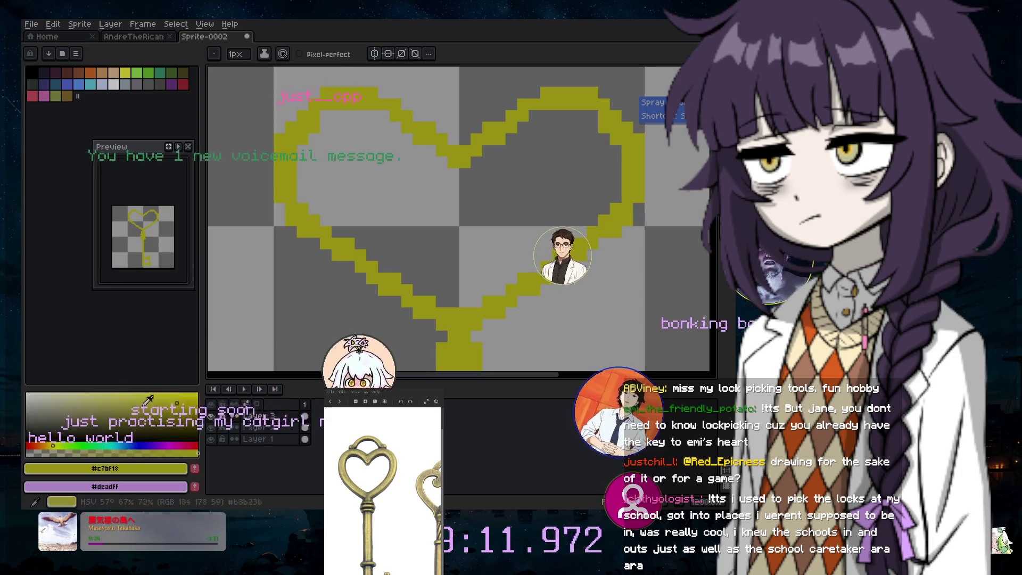
Pick a finer olive shade, add pixels along the heart outline, and enable horizontal mirror symmetry
left_click(171, 413)
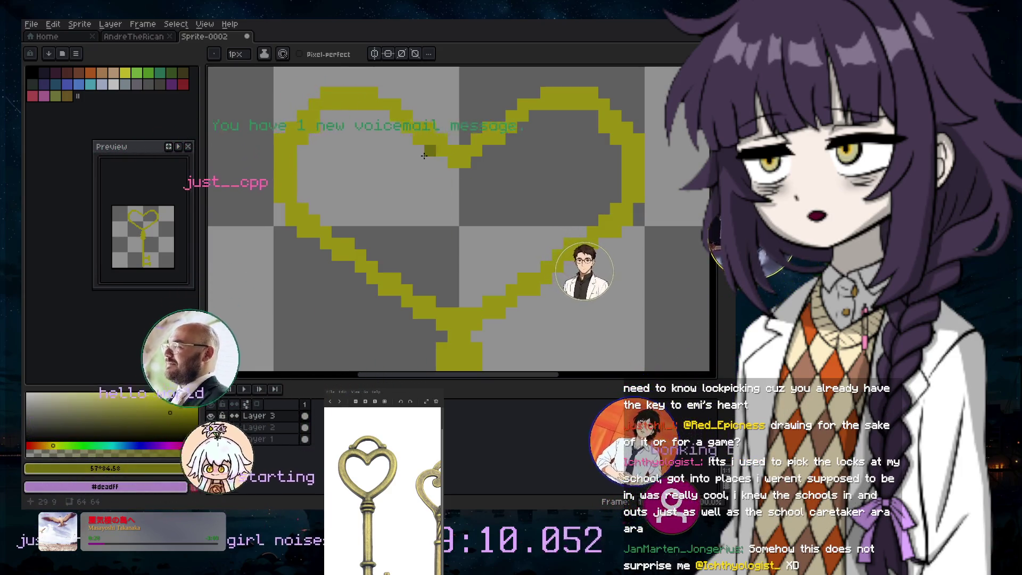
left_click(172, 406)
left_click(473, 212)
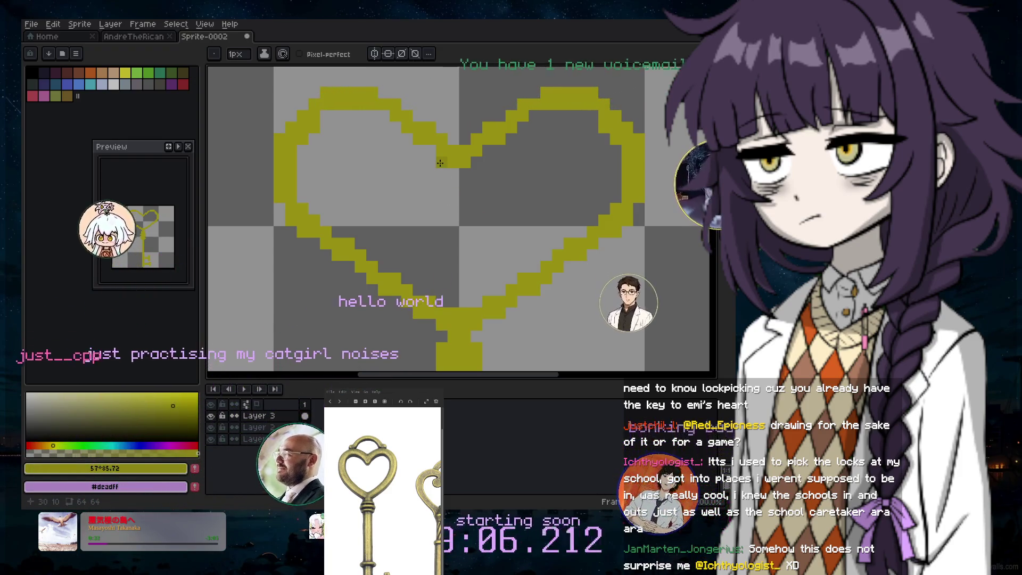
left_click(420, 153)
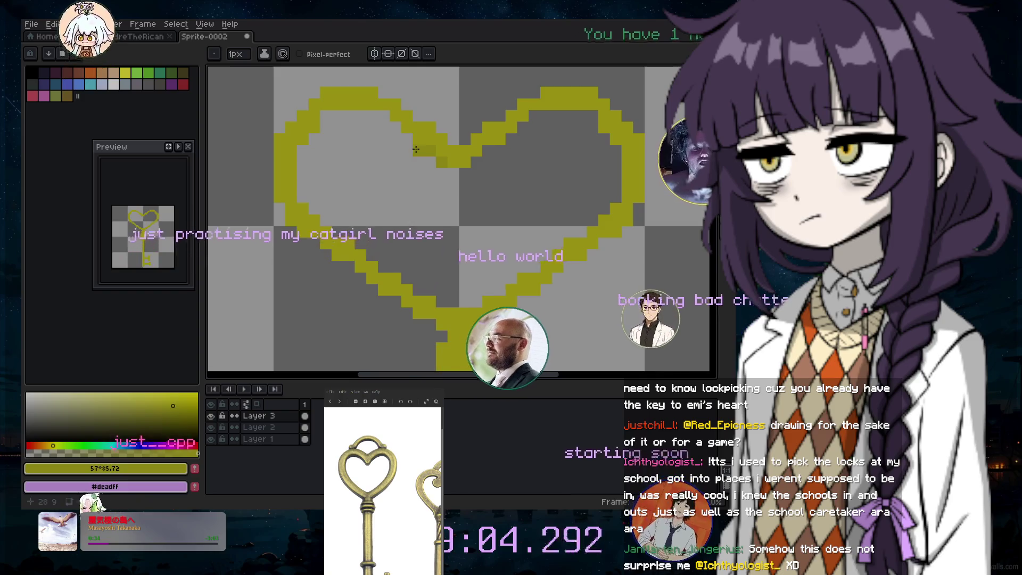
left_click(390, 130)
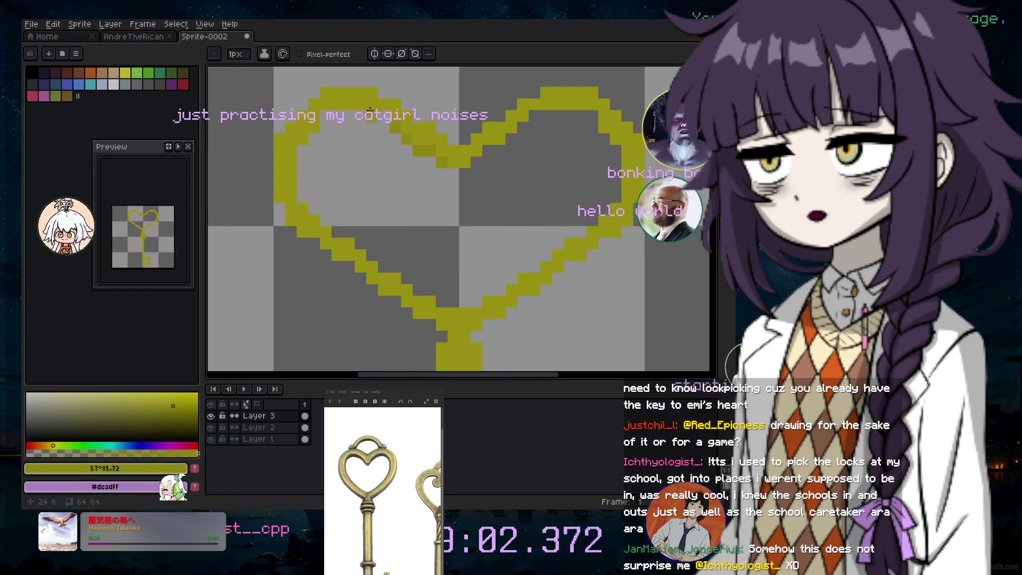
left_click(382, 117)
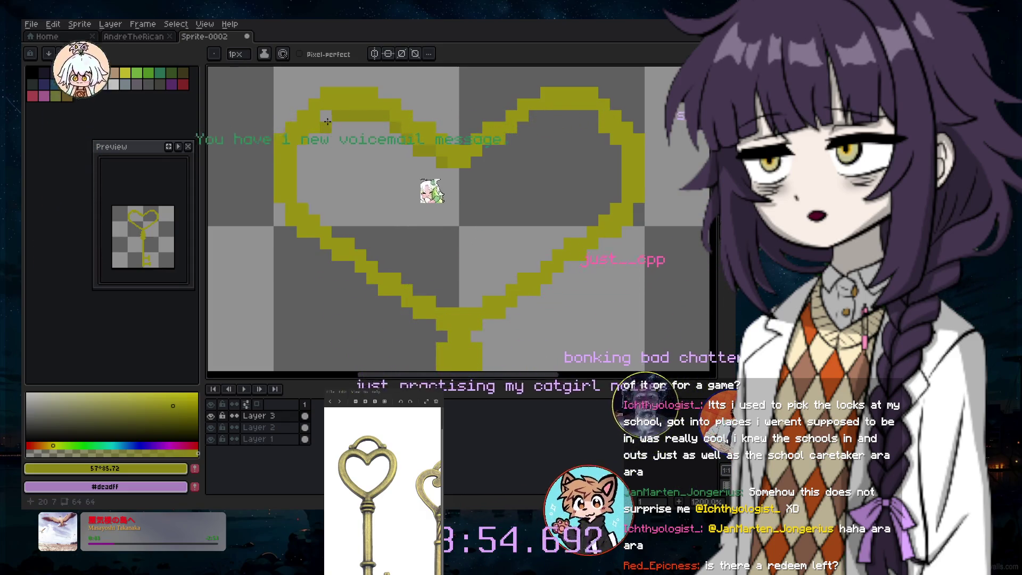
key("ctrl+z")
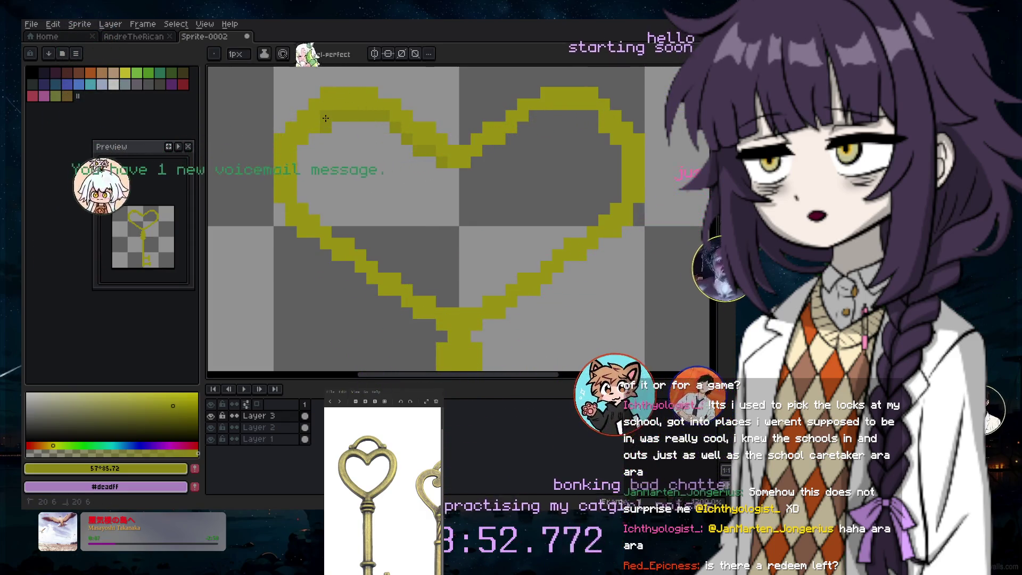
left_click(315, 150)
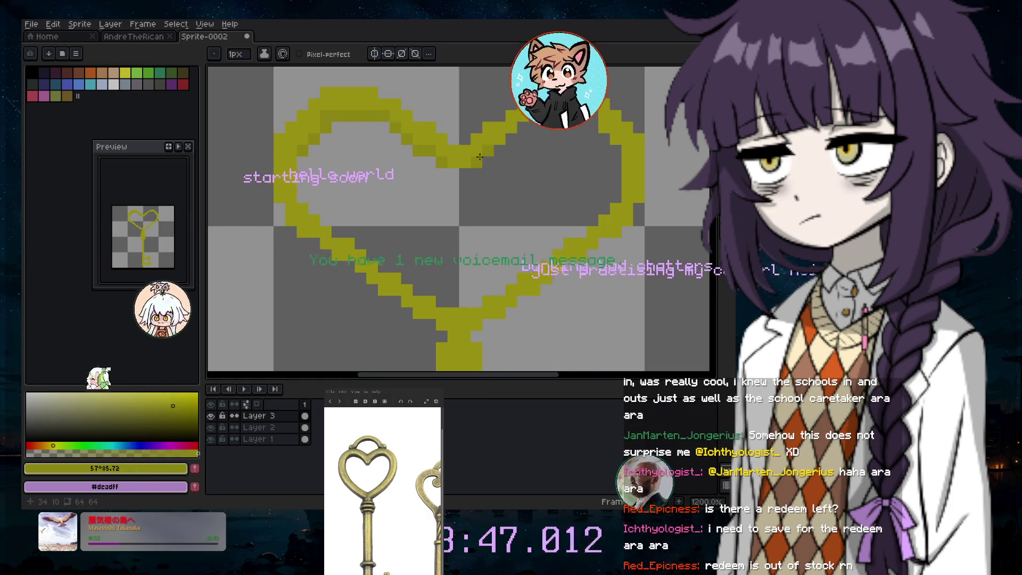
left_click(375, 54)
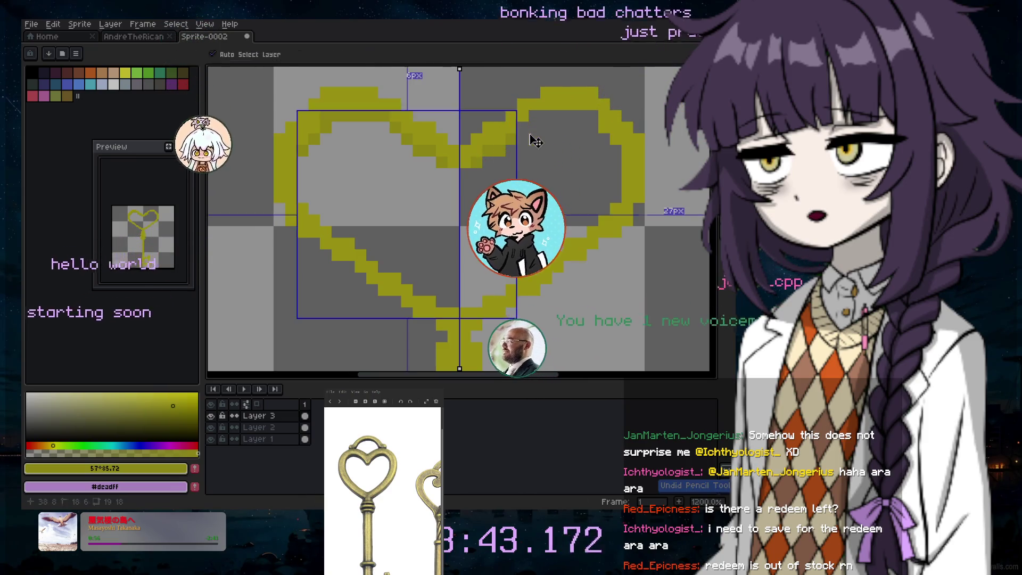
Undo the stray stroke, add a right-lobe pixel, and eyedrop the heart's #c7bf18 olive
key("ctrl+z")
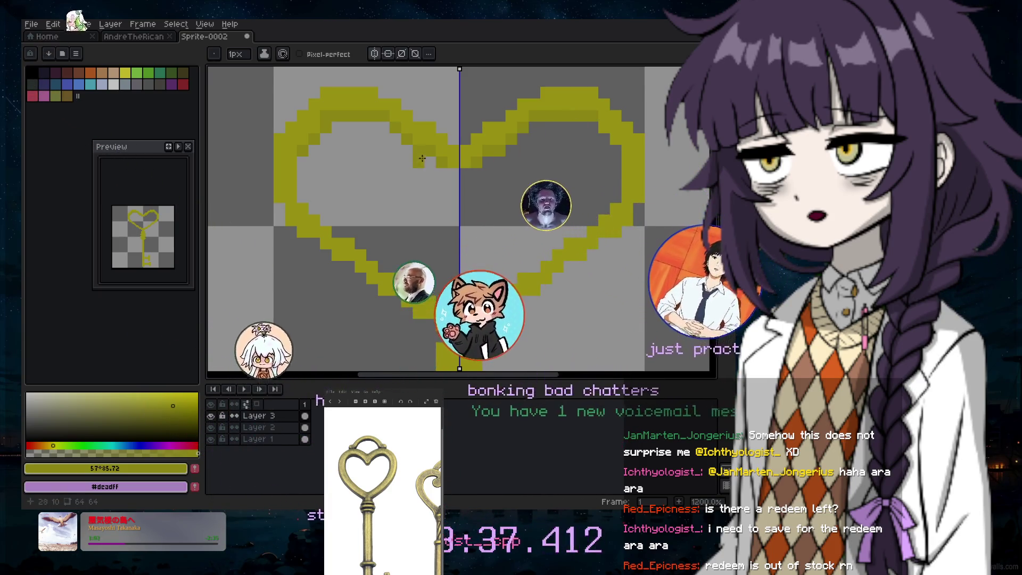
left_click(591, 152)
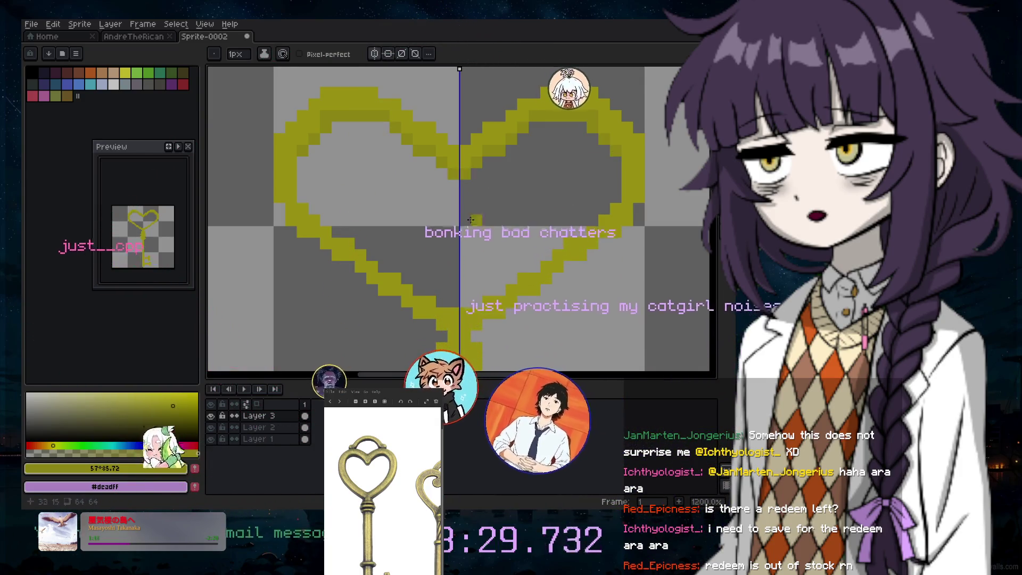
scroll(509, 204, "down", 3)
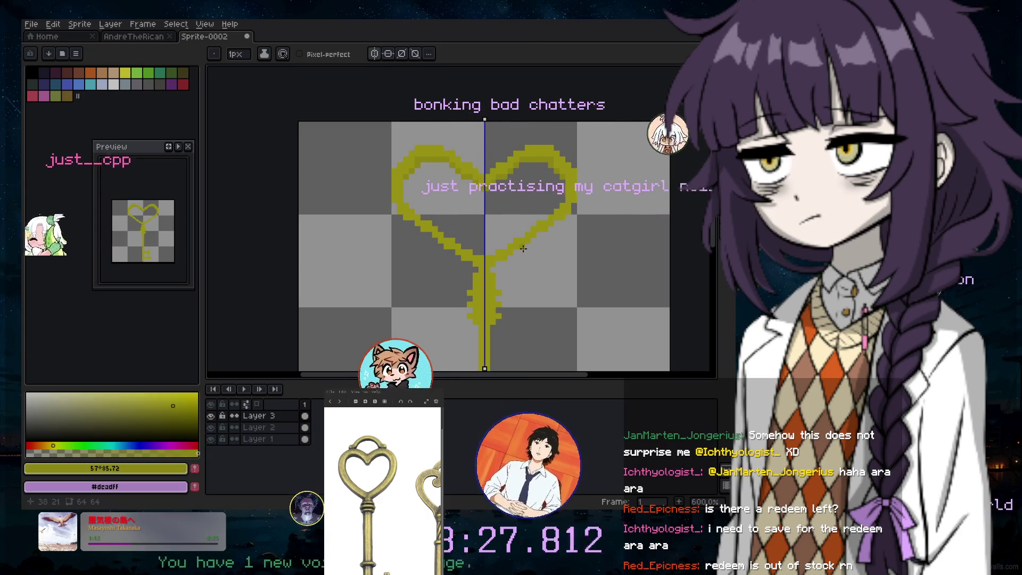
scroll(521, 235, "up", 1)
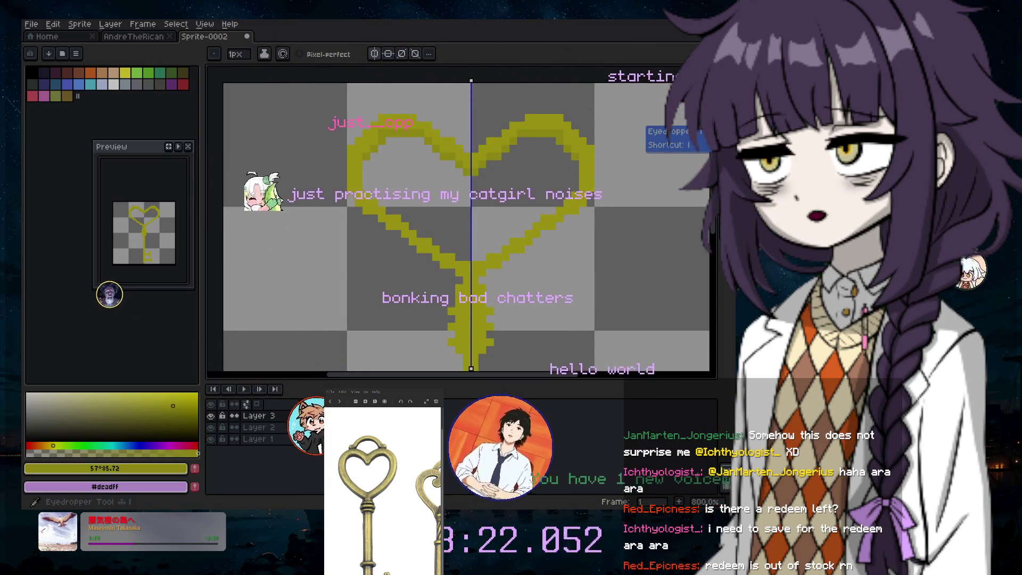
key("i")
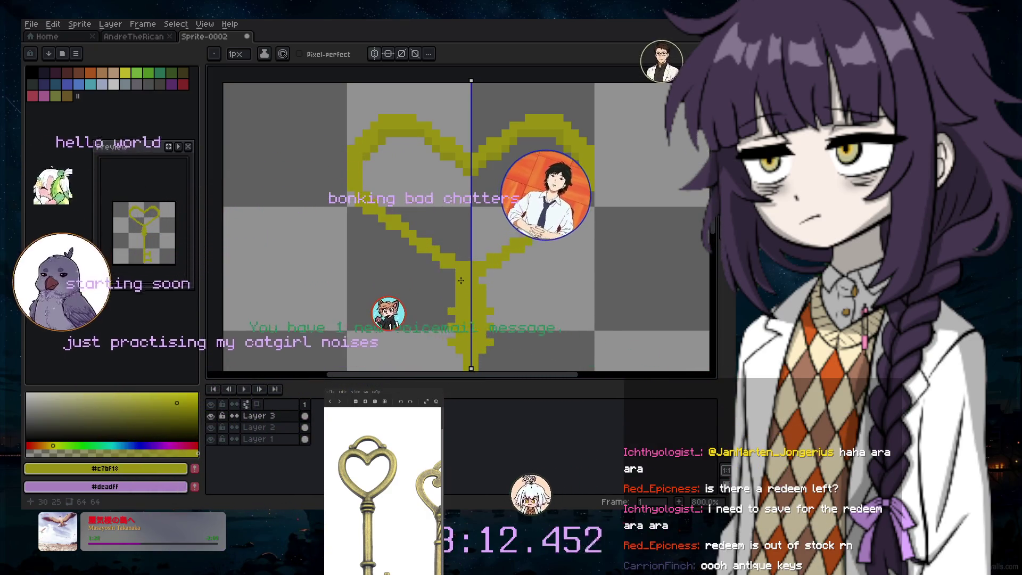
key("b")
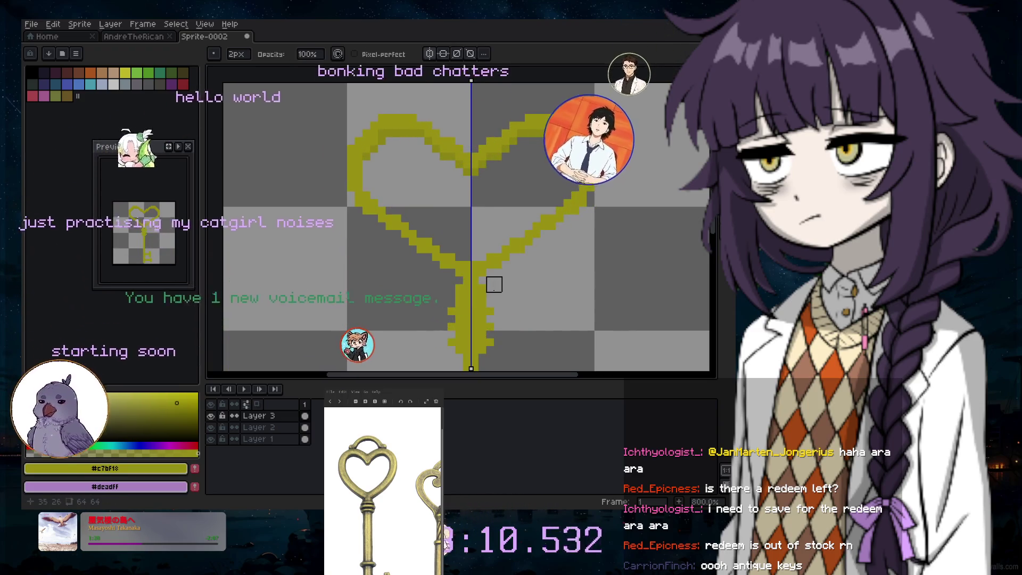
On Layer 2, add mirrored olive pixels beside the stem and along the heart's upper-left edge
scroll(495, 282, "up", 2)
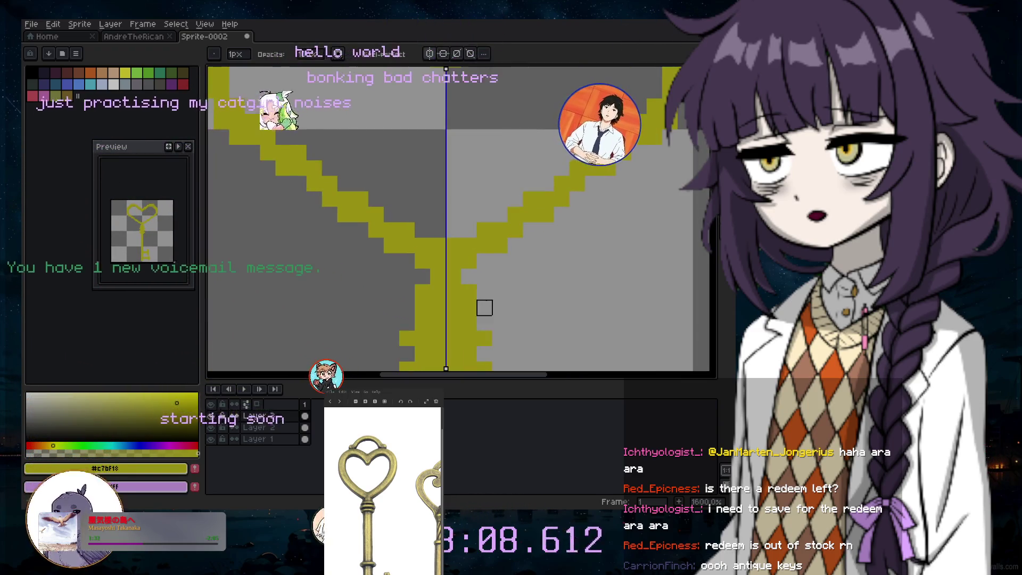
left_click(253, 428)
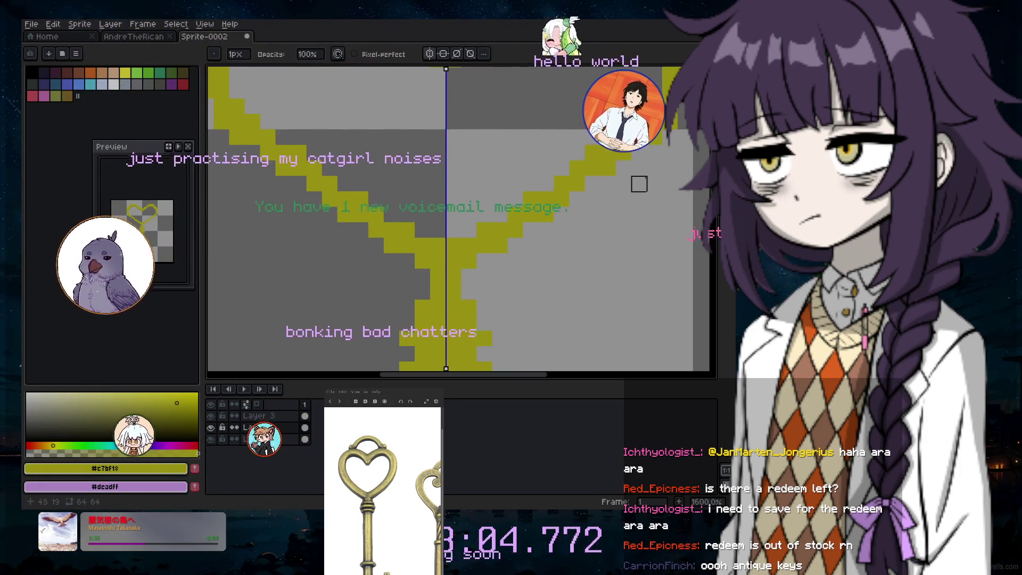
key("e")
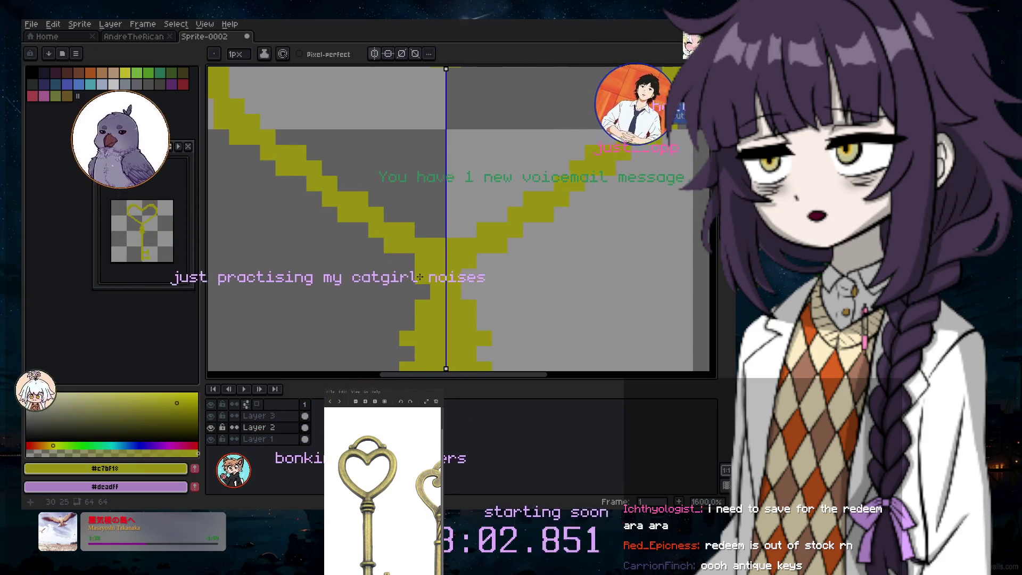
left_click(372, 255)
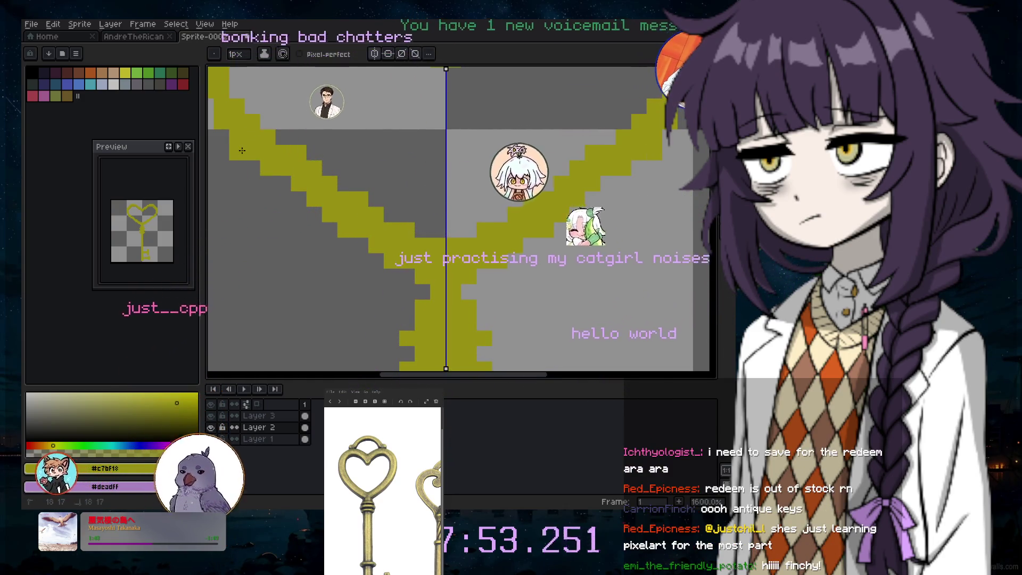
left_click_drag(400, 377, 367, 378)
scroll(303, 226, "up", 5)
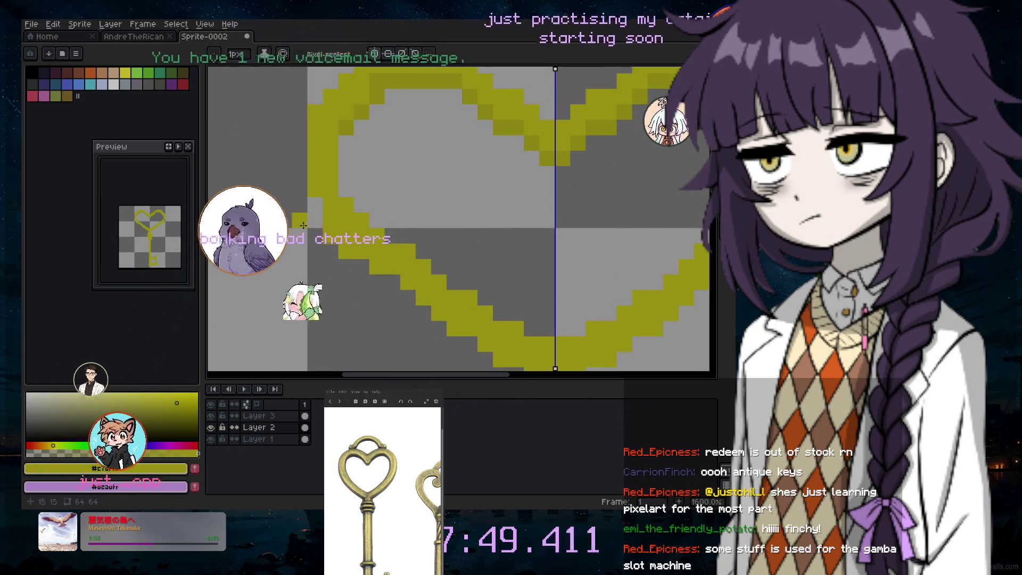
left_click_drag(315, 212, 310, 103)
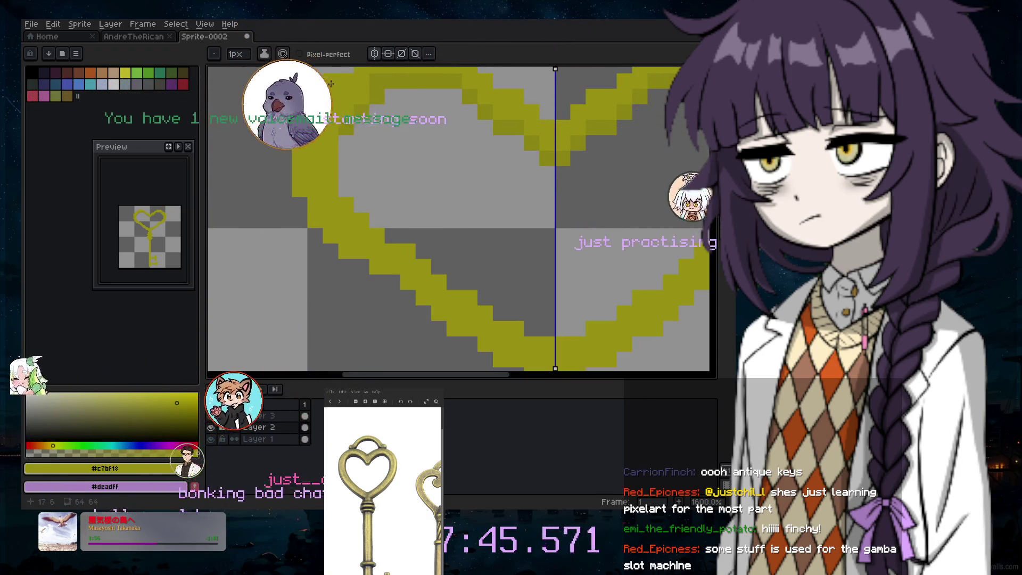
scroll(693, 155, "down", 3)
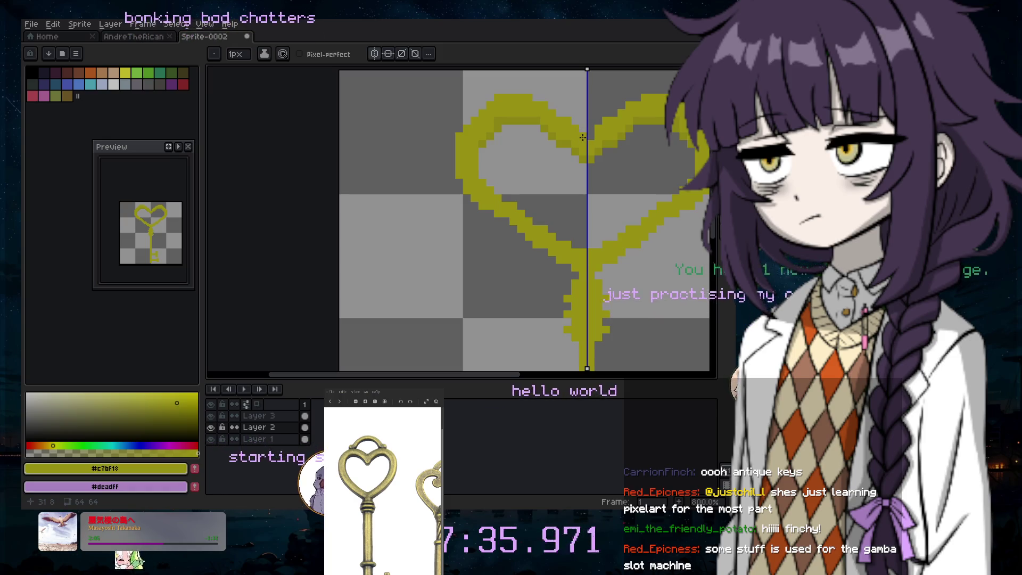
left_click_drag(516, 377, 577, 395)
scroll(528, 254, "up", 1)
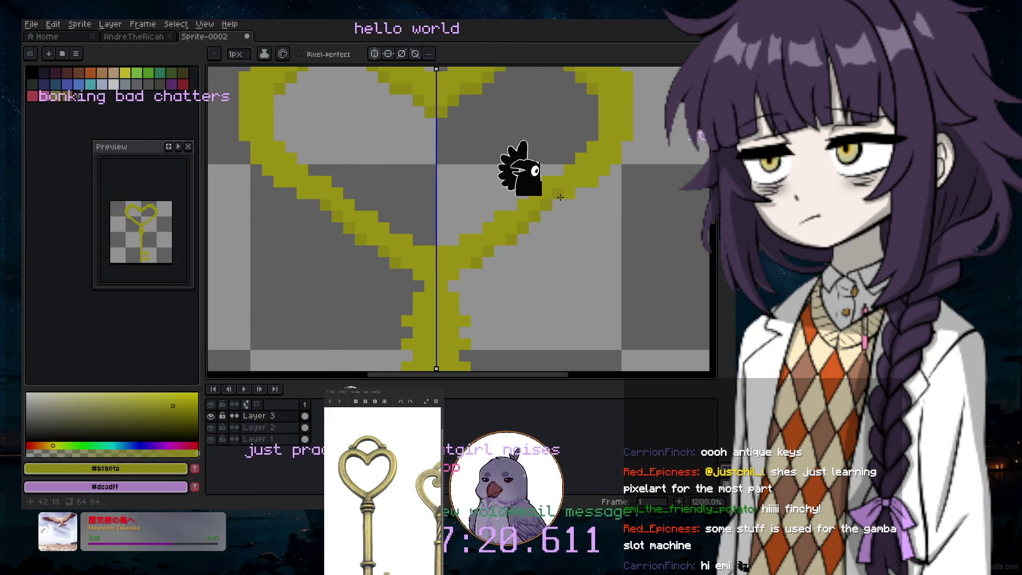
scroll(589, 220, "down", 4)
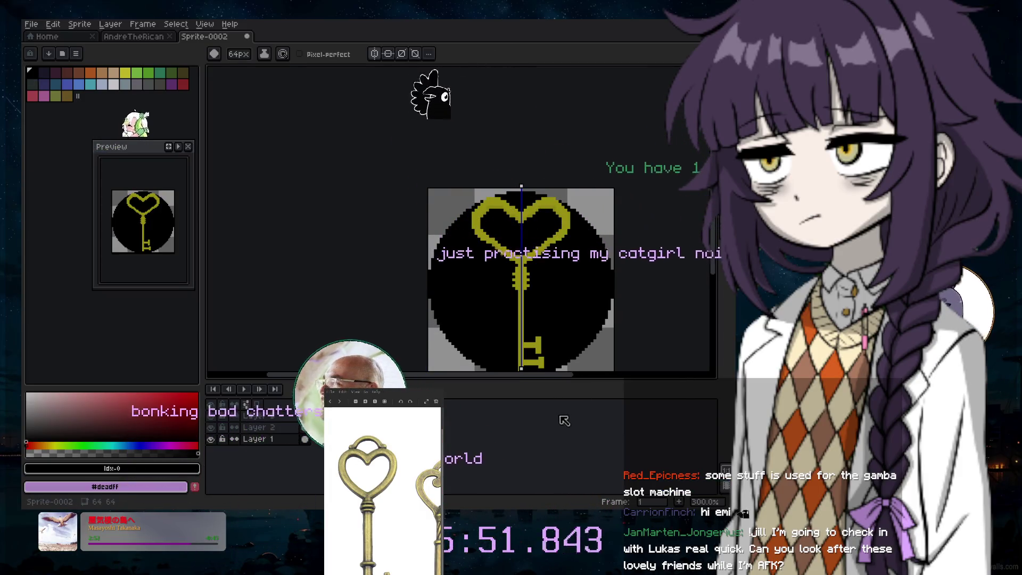
Eyedrop the key's olive yellow and reduce the pencil brush to 1px
scroll(408, 227, "up", 4)
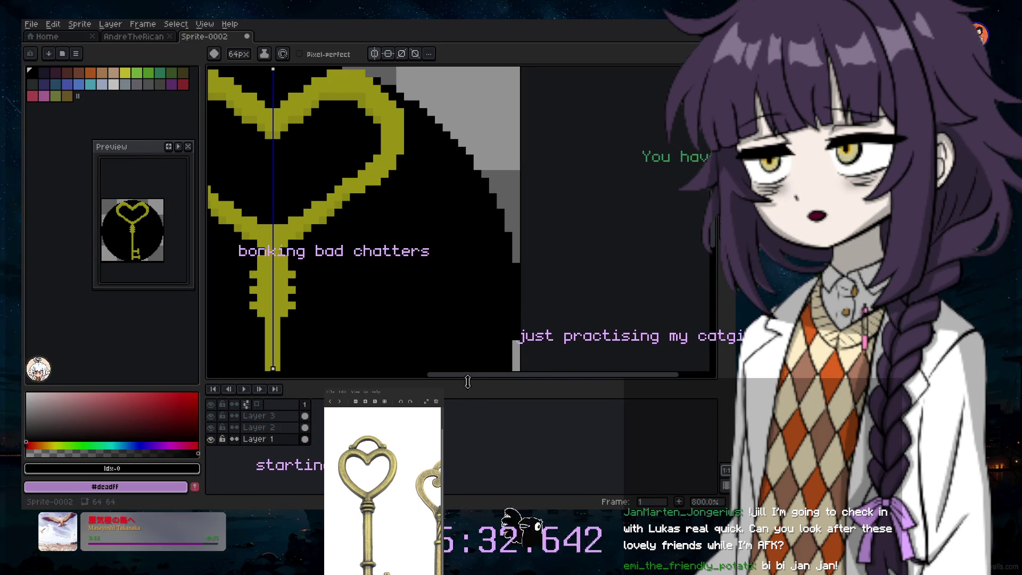
left_click_drag(471, 378, 433, 367)
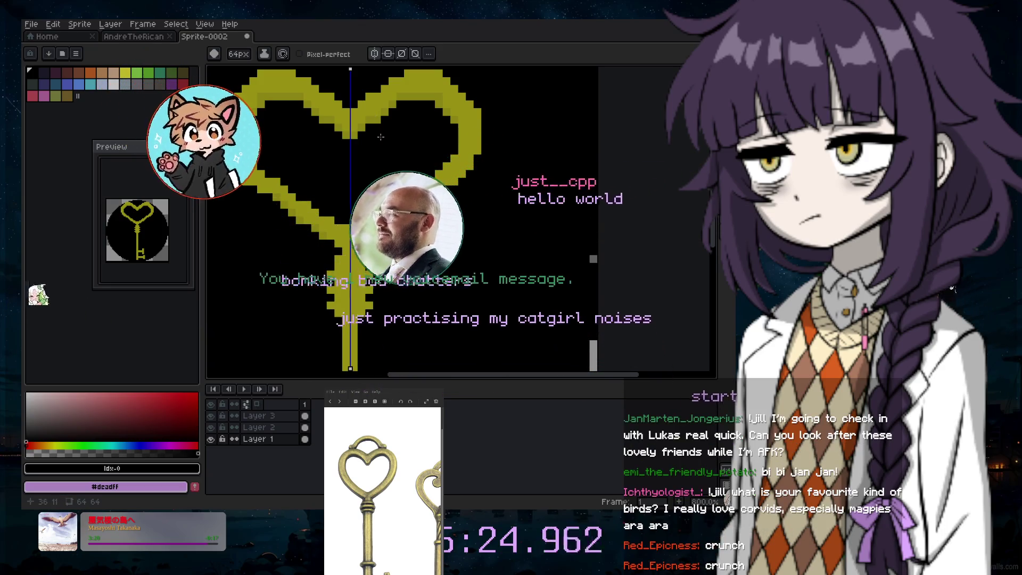
scroll(637, 209, "down", 10)
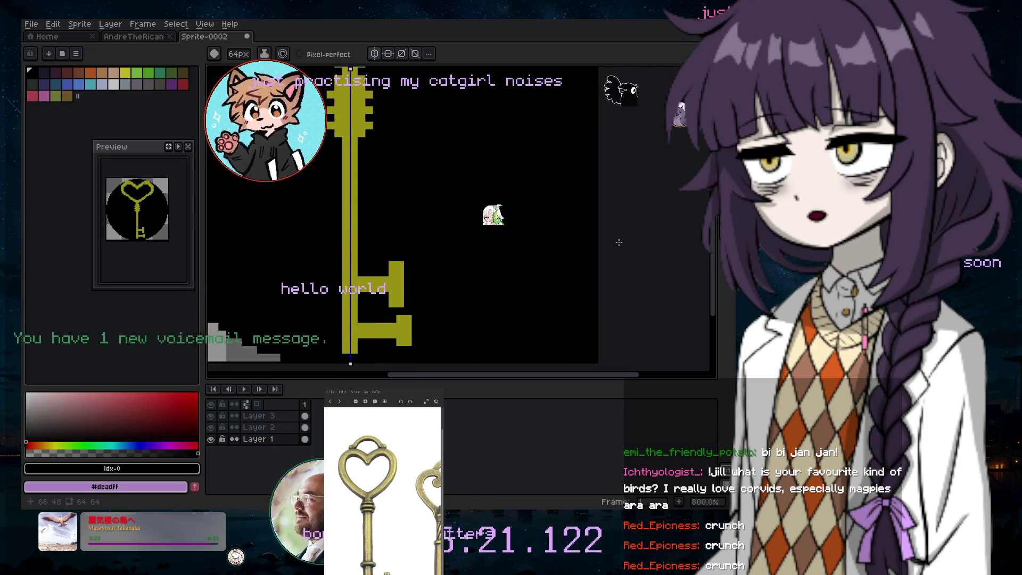
left_click(346, 213, "alt")
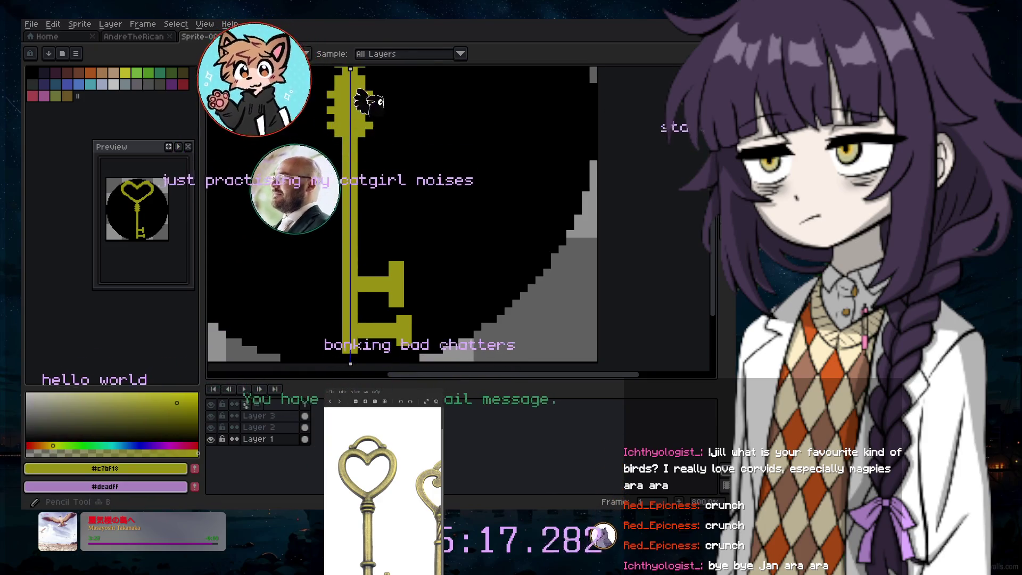
scroll(469, 170, "up", 5)
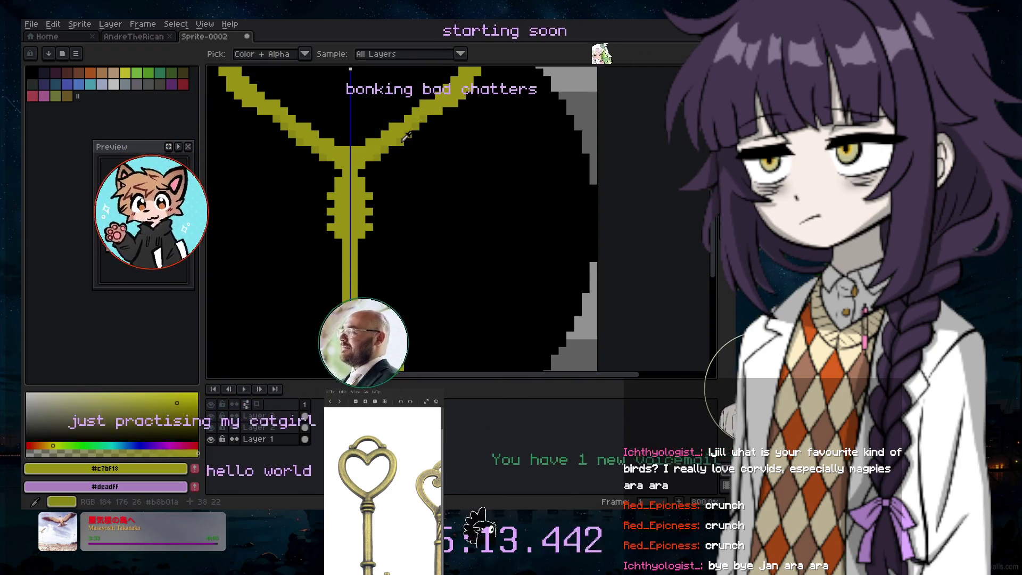
scroll(521, 158, "down", 3)
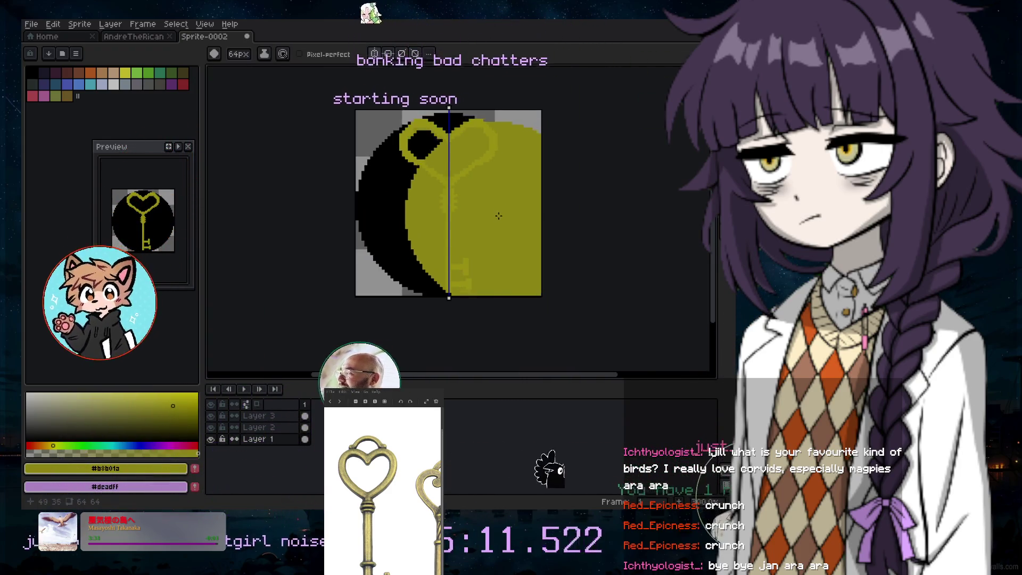
scroll(461, 223, "down", 10)
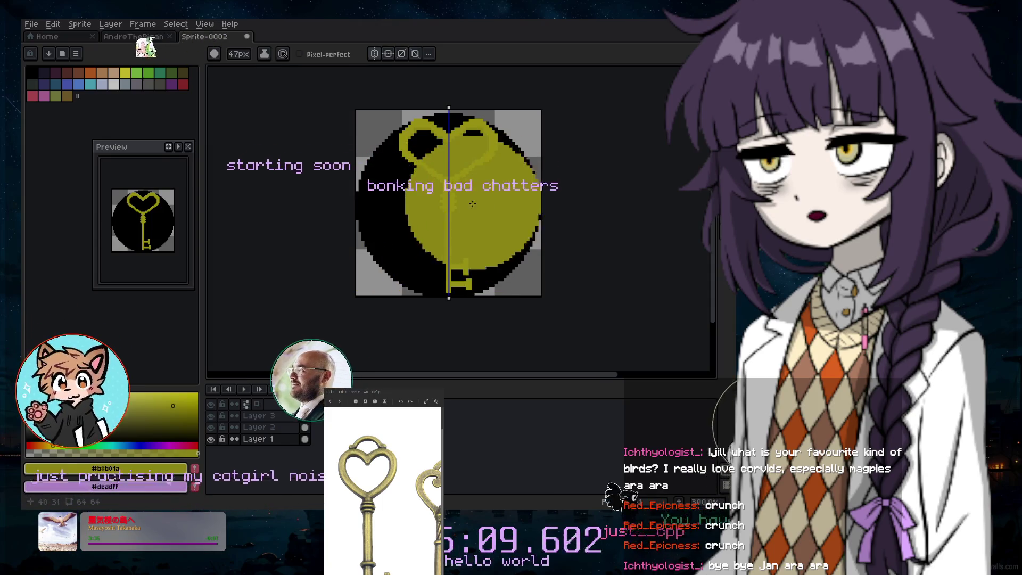
scroll(463, 198, "down", 6)
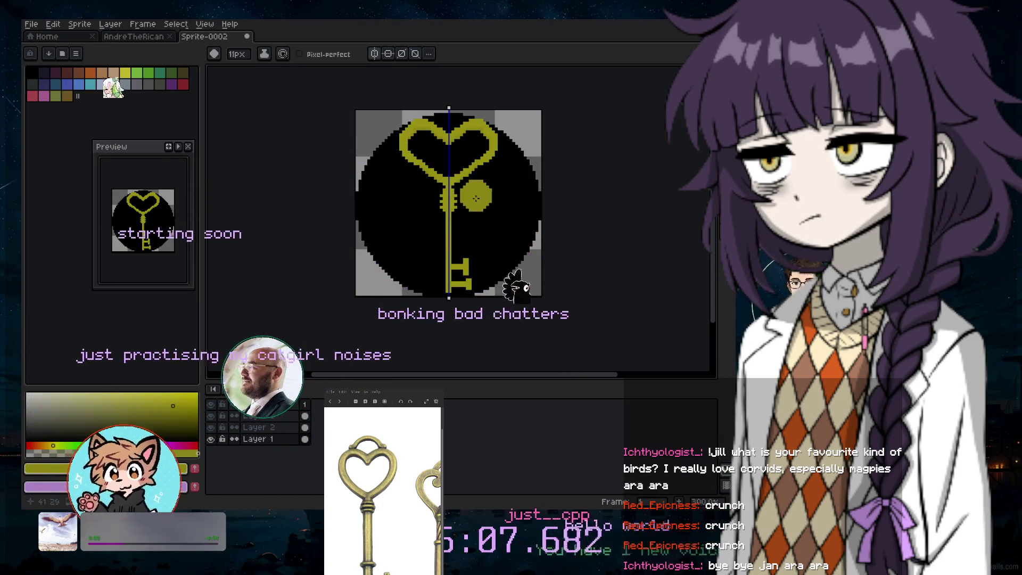
scroll(468, 256, "up", 3)
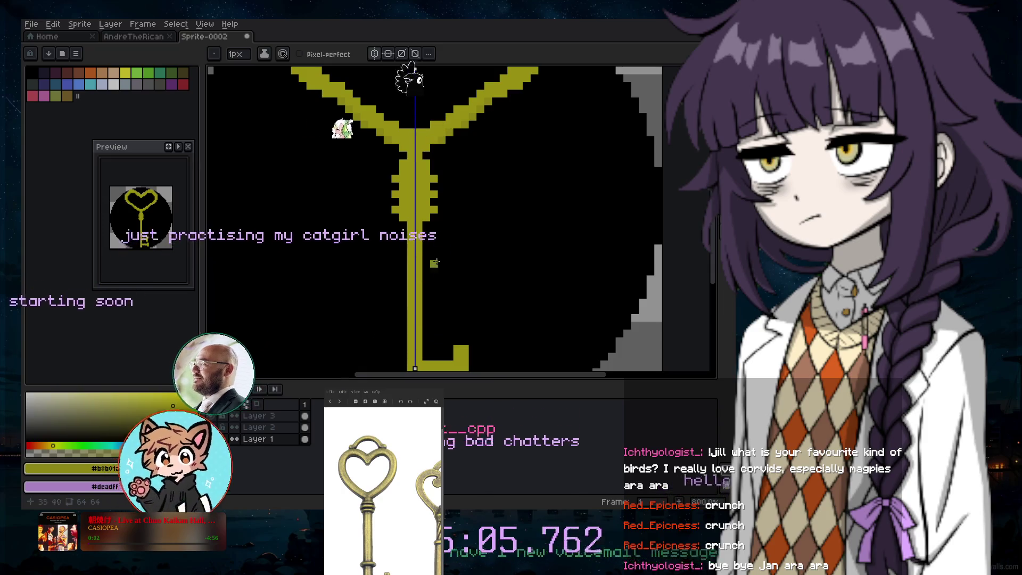
Make Layer 3 the active layer and zoom in on the key shaft
left_click(304, 416)
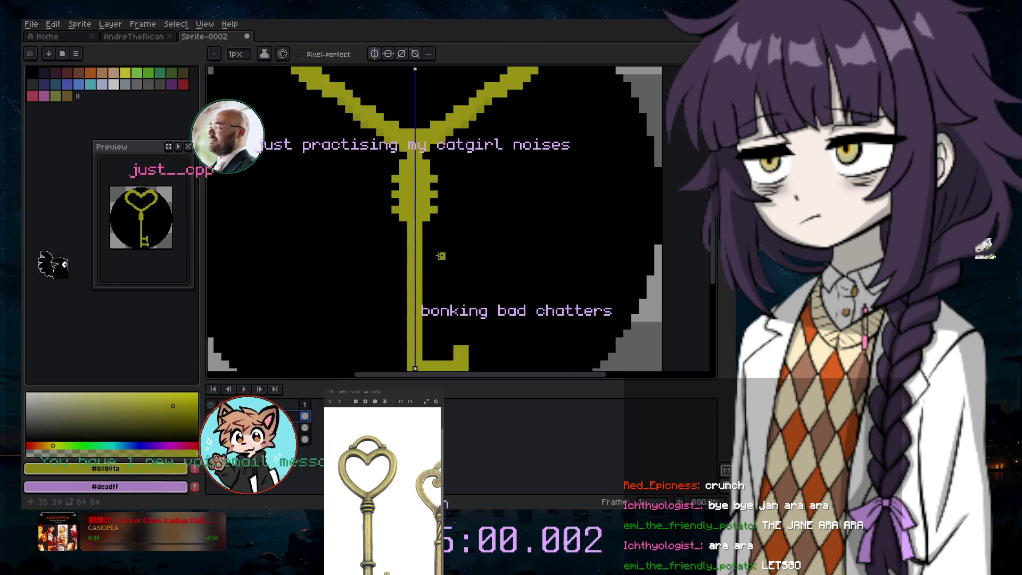
scroll(432, 232, "up", 2)
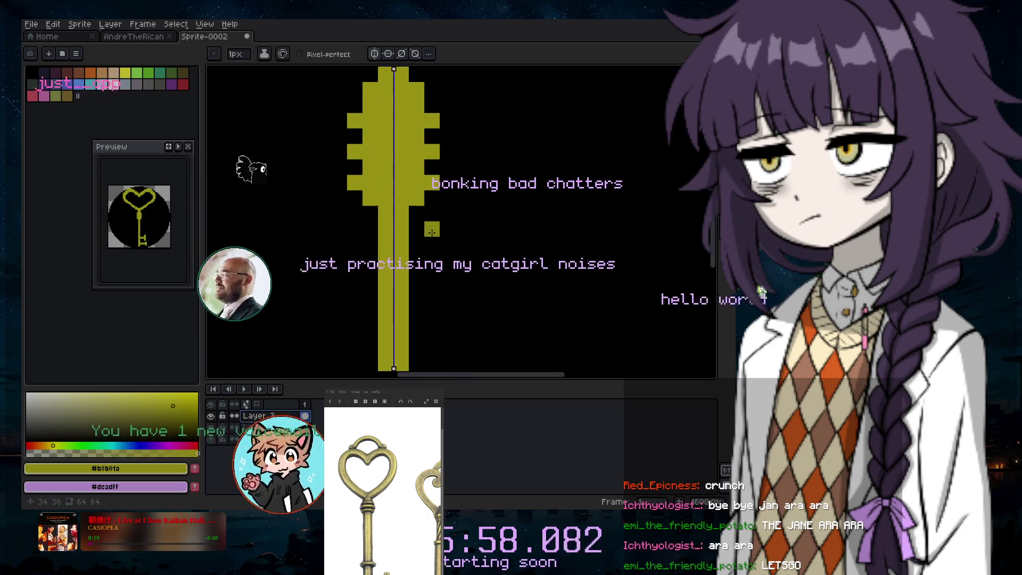
scroll(432, 232, "up", 1)
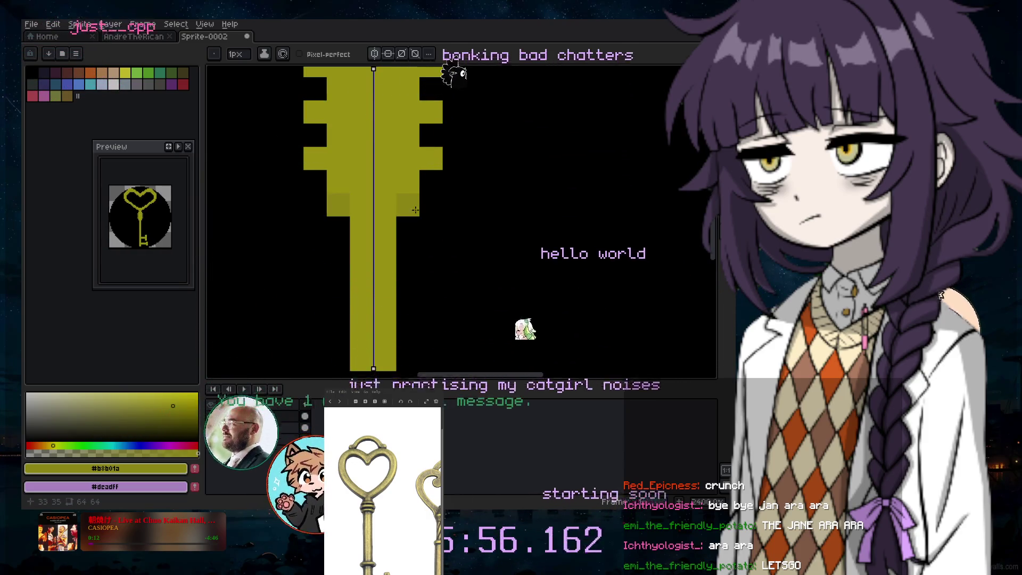
scroll(415, 262, "down", 2)
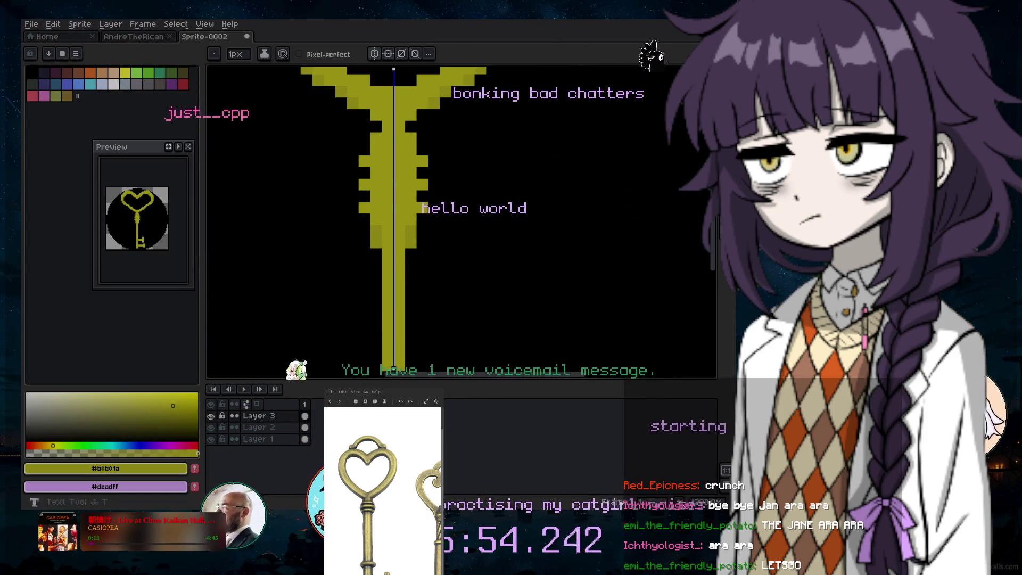
left_click_drag(714, 243, 714, 284)
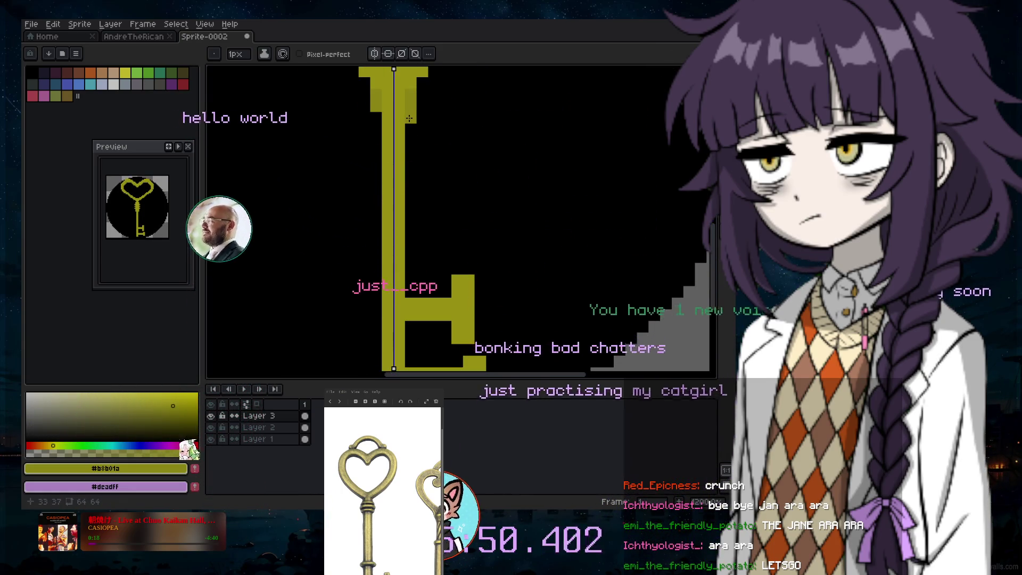
key("v")
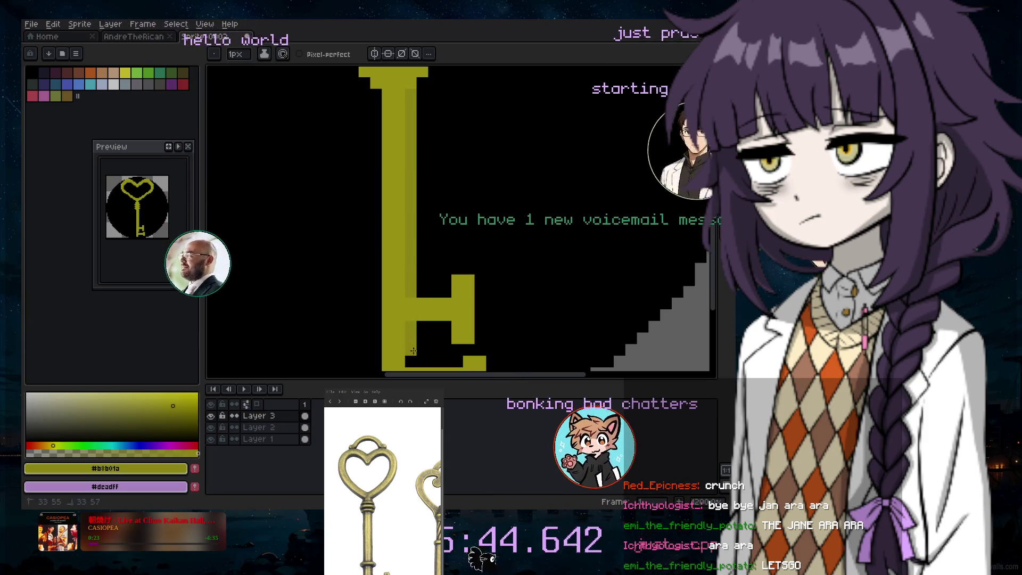
scroll(369, 258, "down", 4)
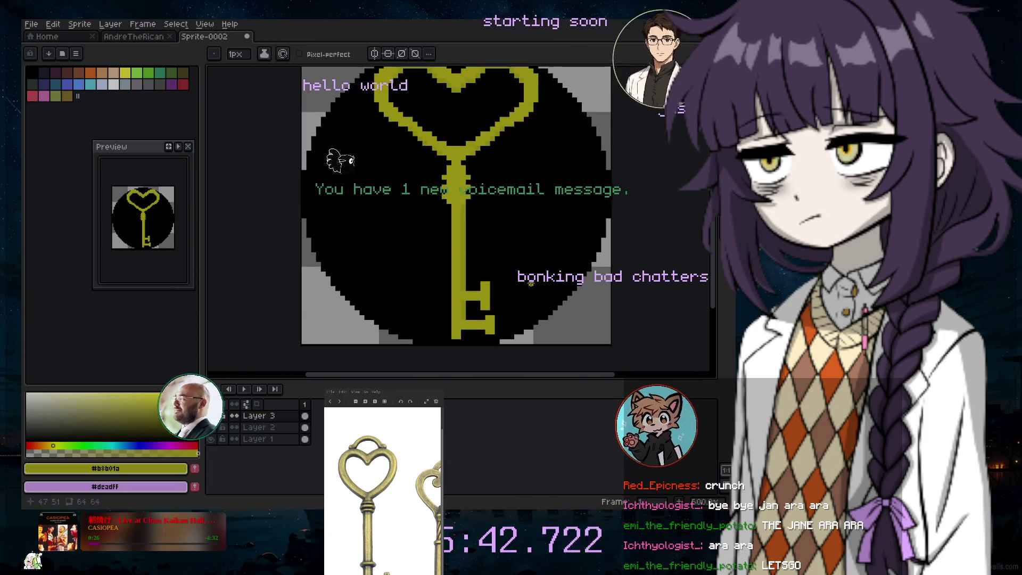
scroll(467, 312, "up", 4)
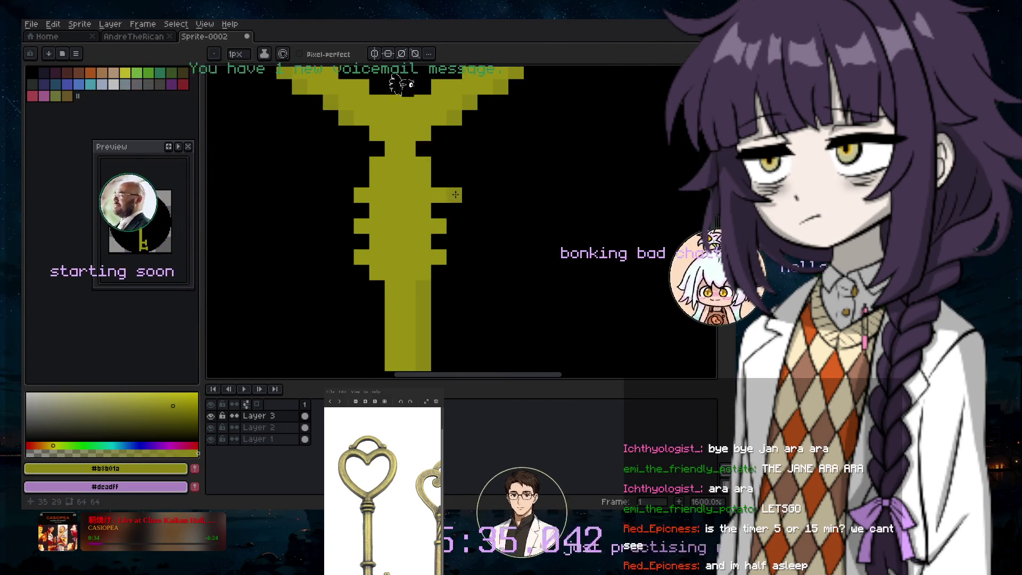
scroll(493, 176, "down", 5)
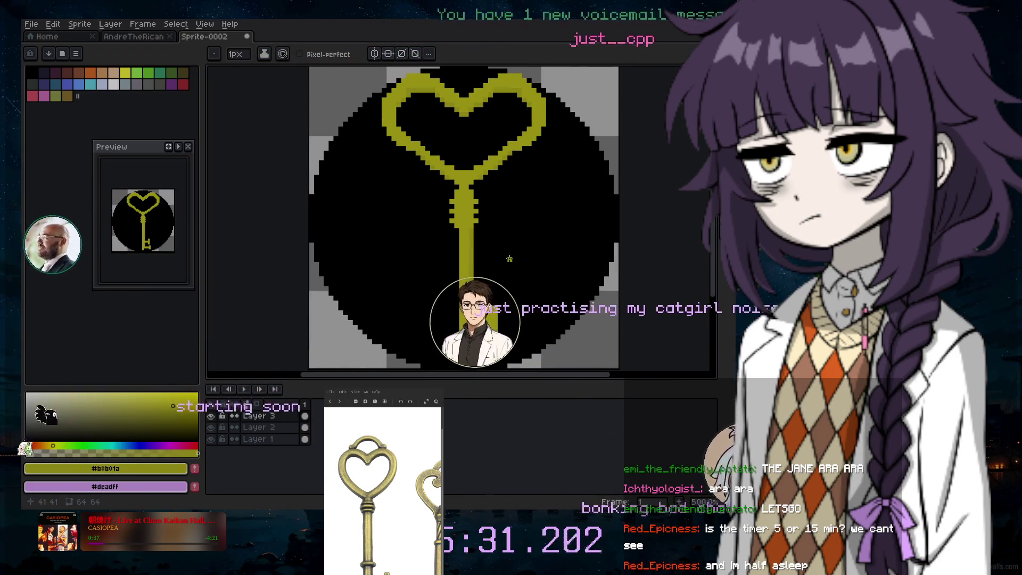
scroll(444, 316, "up", 4)
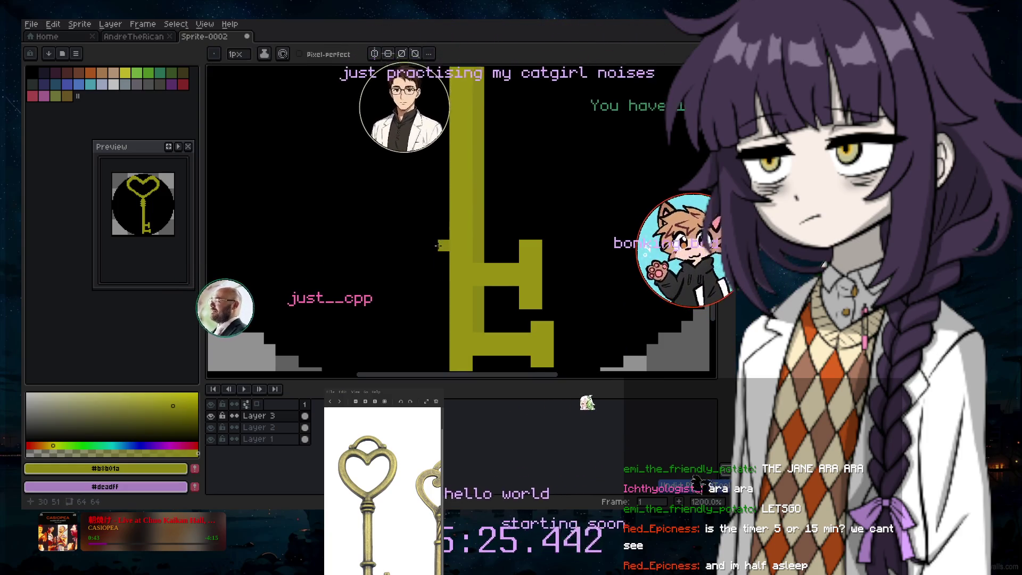
Add an olive pixel beside the lower shaft, undo it, and hide Layer 2
left_click(441, 244)
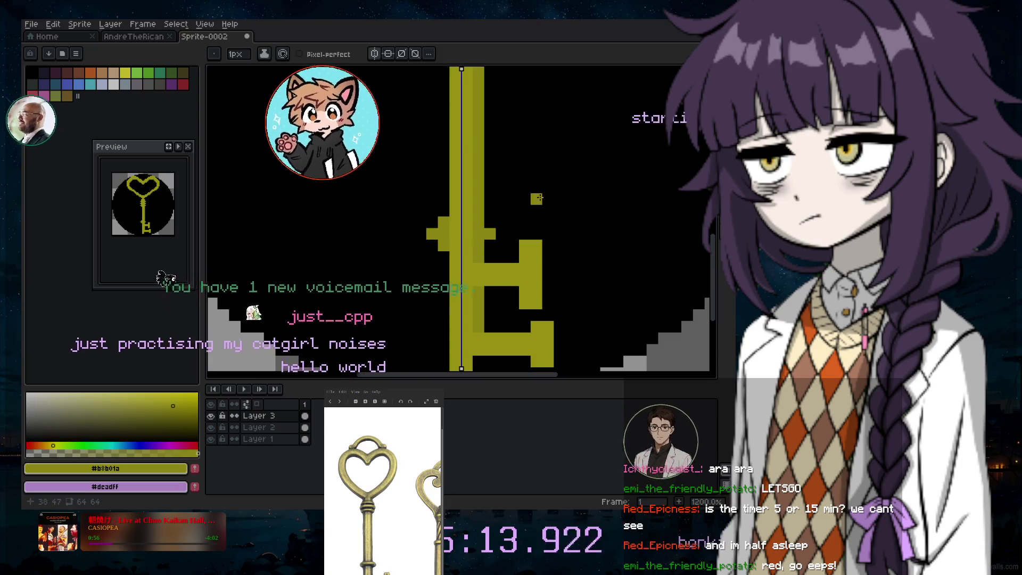
scroll(539, 197, "down", 2)
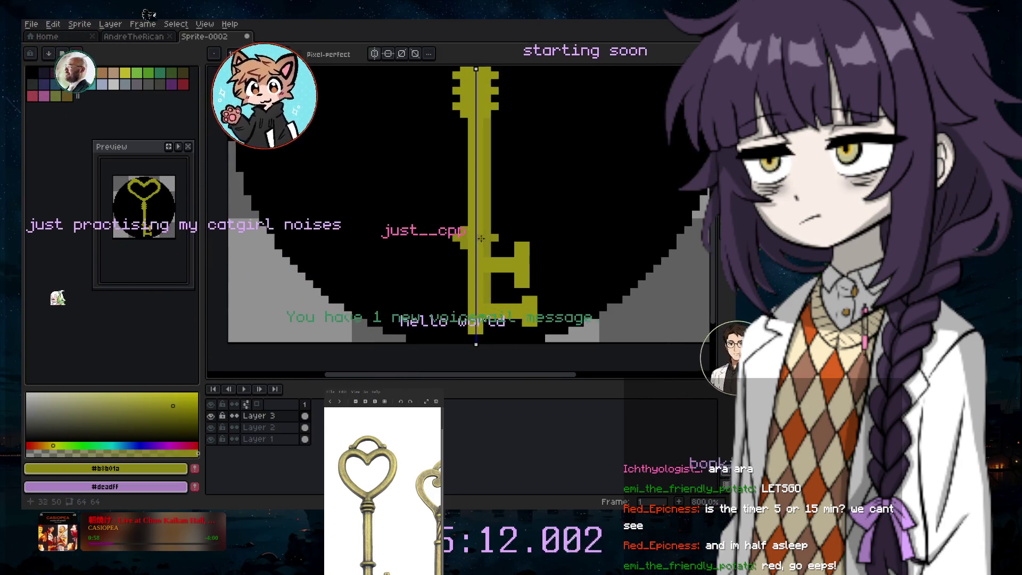
scroll(549, 208, "down", 1)
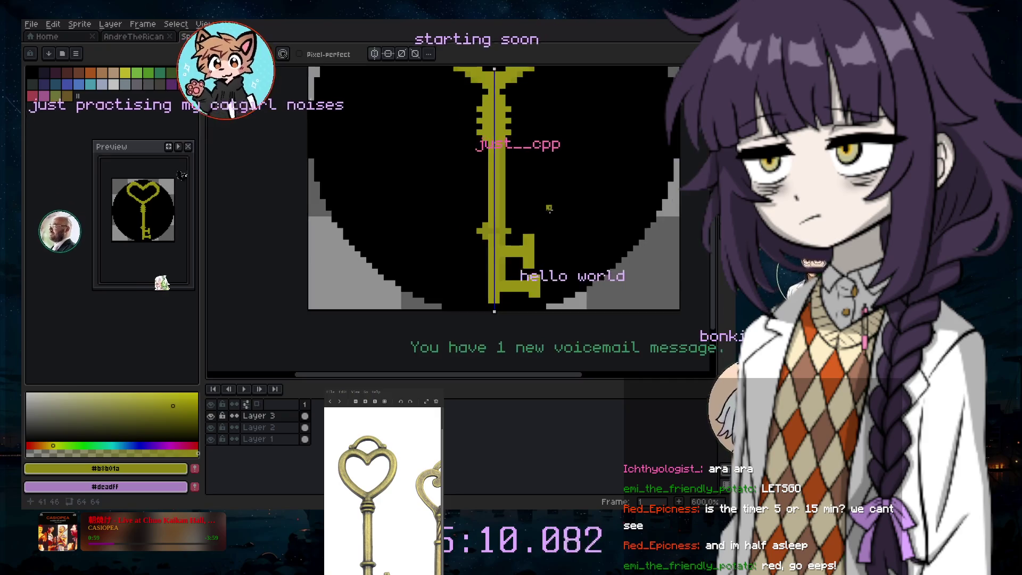
key("ctrl+z")
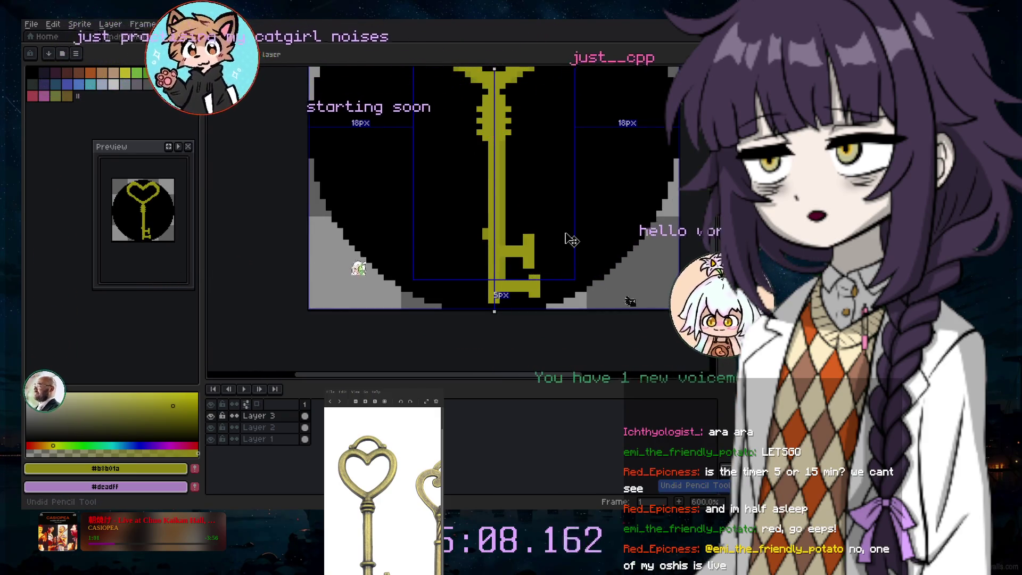
key("ctrl")
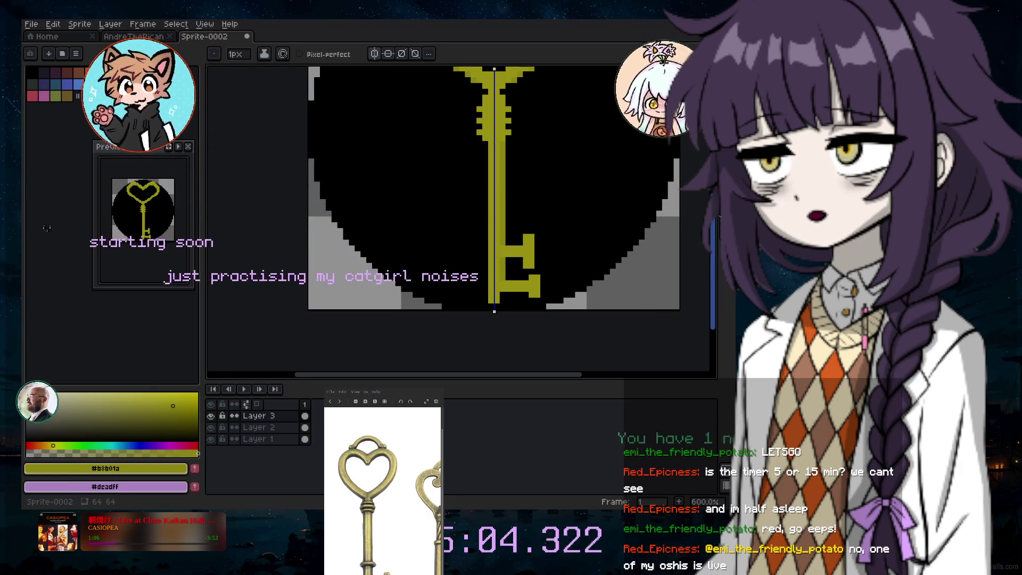
scroll(494, 213, "up", 3)
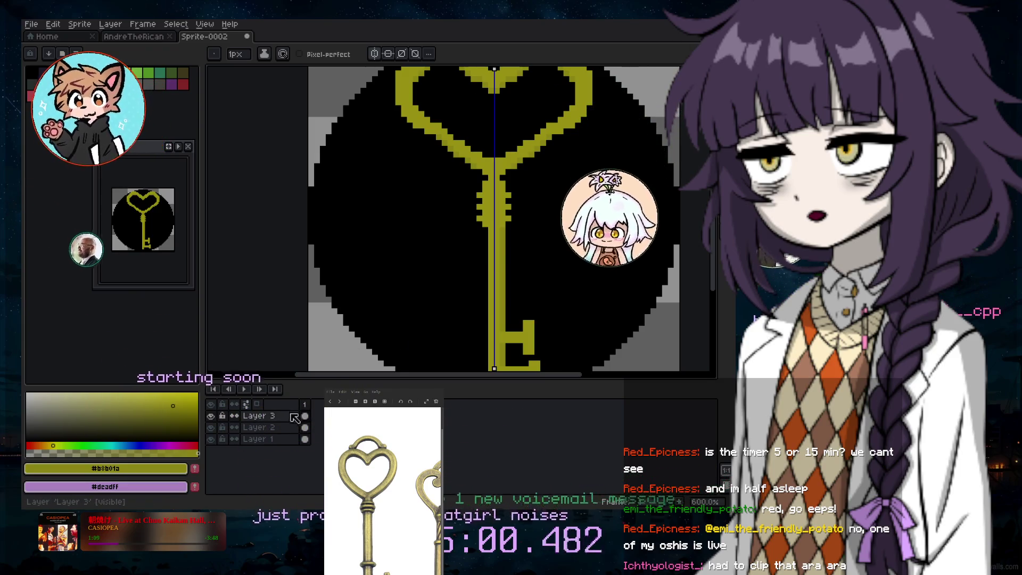
left_click(211, 428)
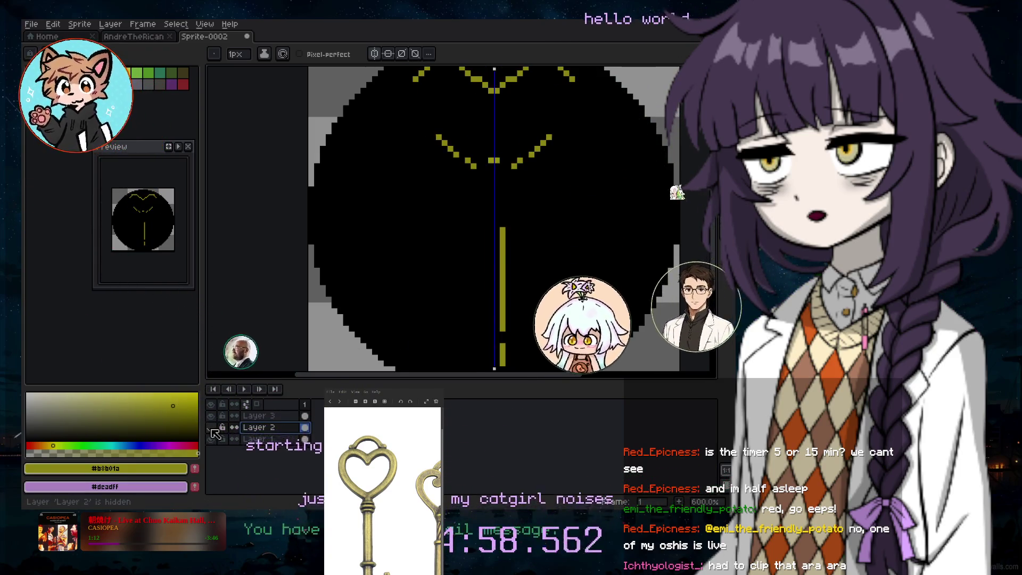
Show Layer 2 again and fill the heart's interior with purple #dcadff
left_click(212, 428)
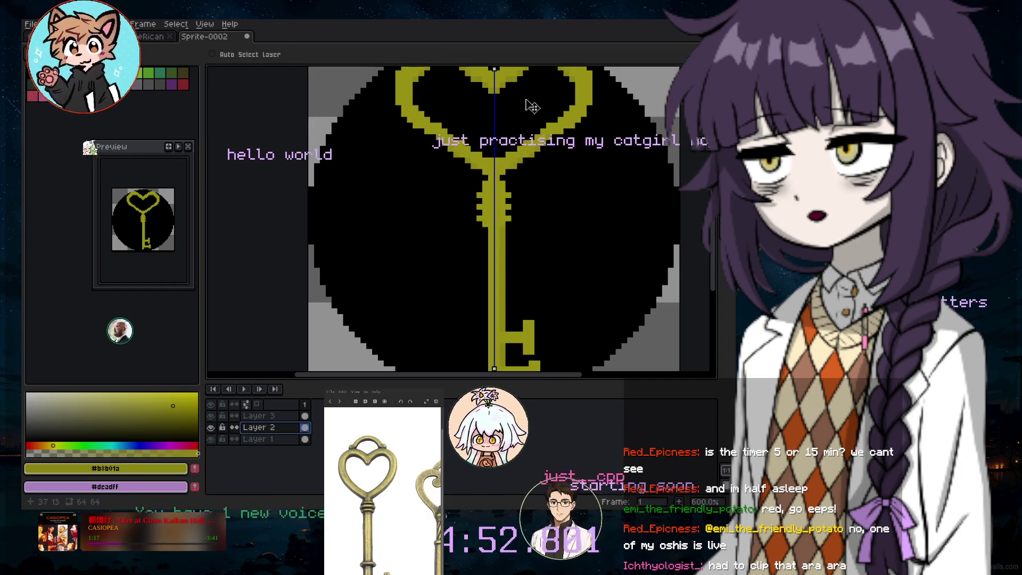
left_click(480, 112)
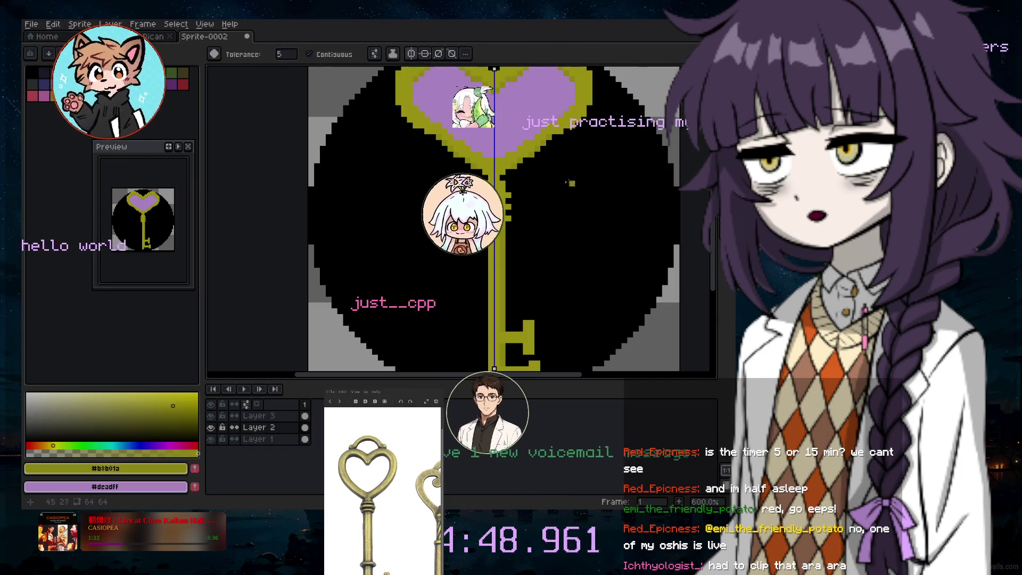
scroll(671, 160, "up", 3)
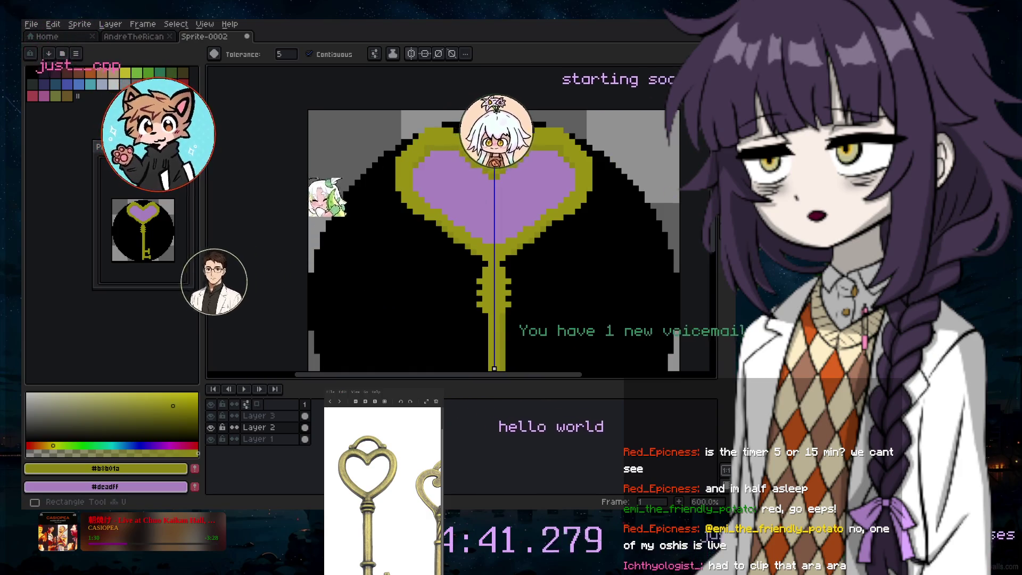
scroll(717, 217, "down", 2)
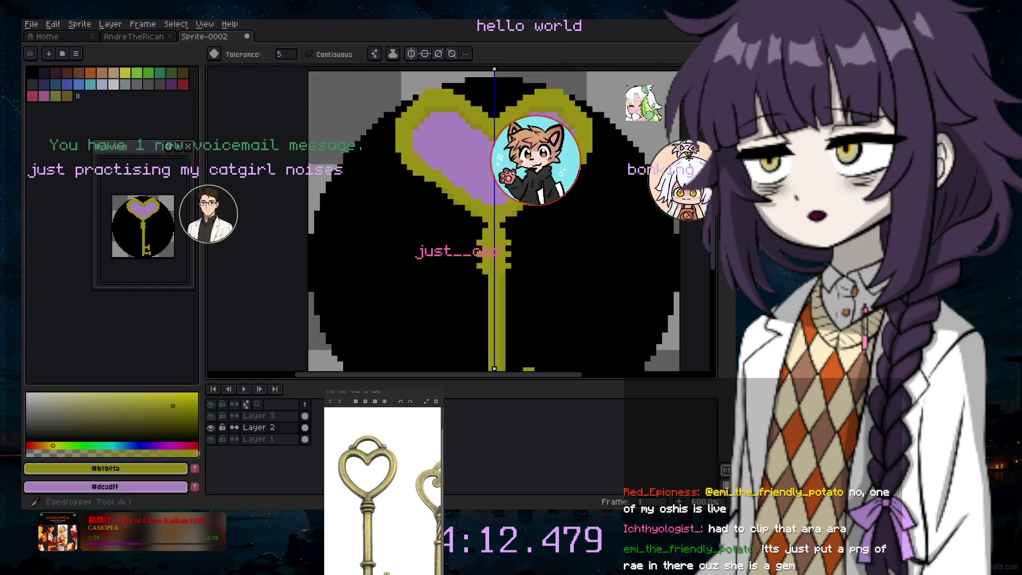
key("i")
key("b")
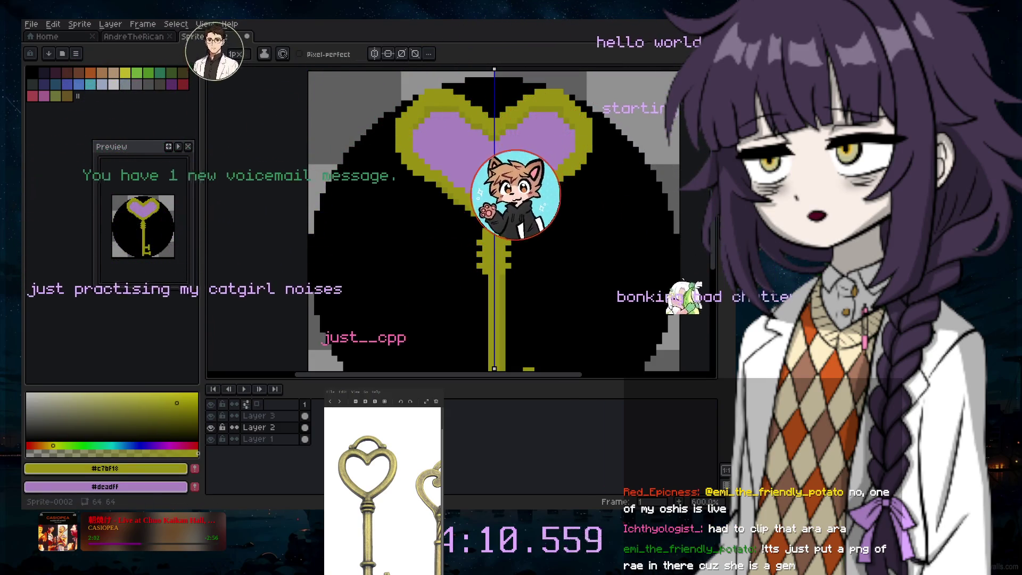
scroll(406, 244, "up", 5)
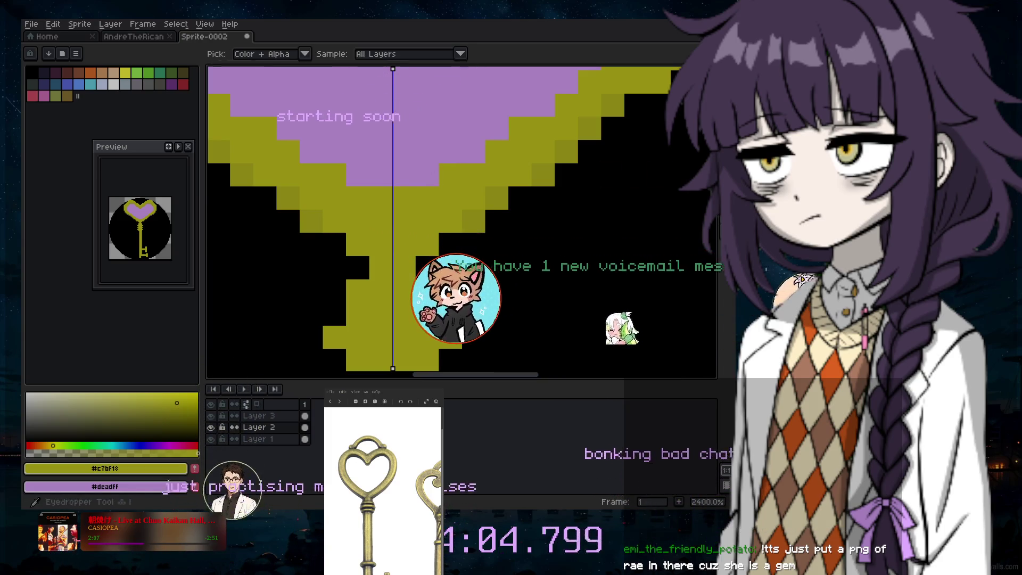
left_click(695, 109)
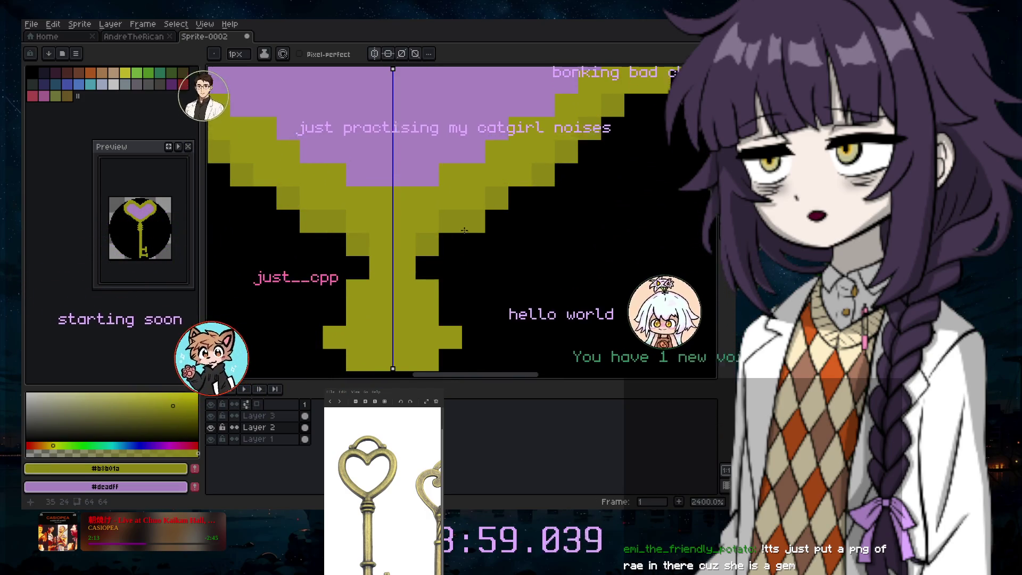
scroll(479, 230, "down", 5)
scroll(402, 203, "up", 3)
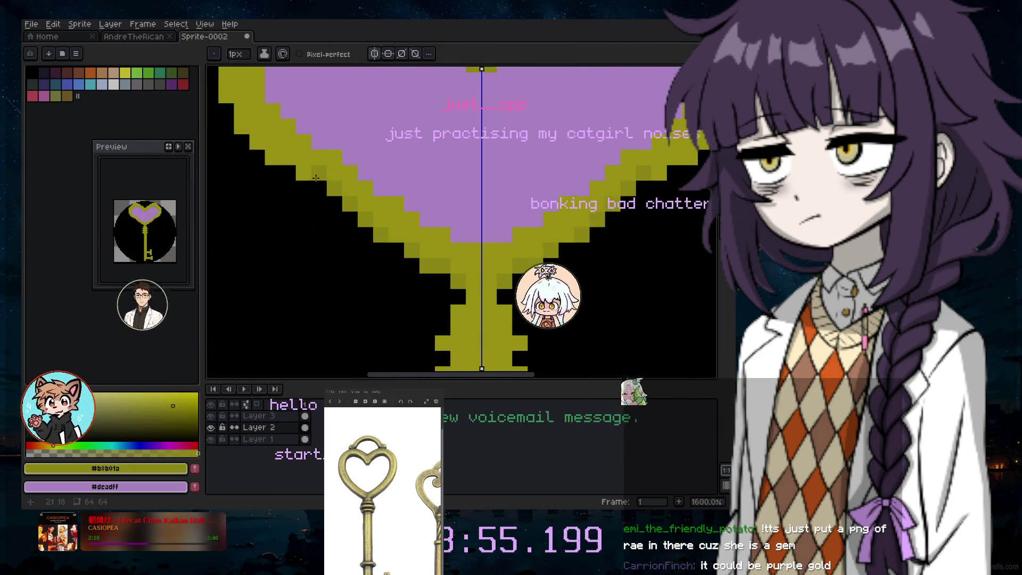
scroll(392, 222, "down", 3)
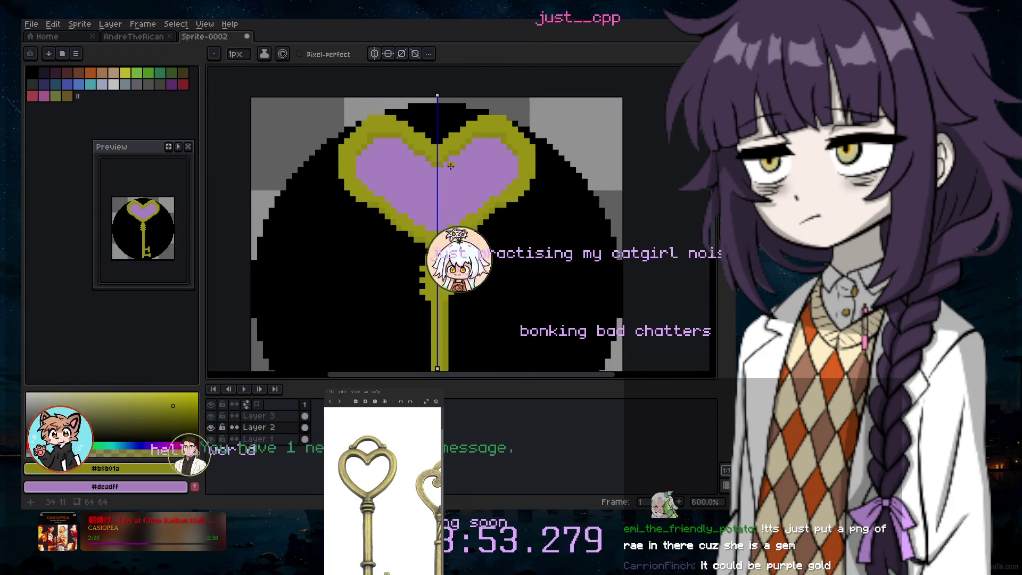
scroll(397, 160, "up", 3)
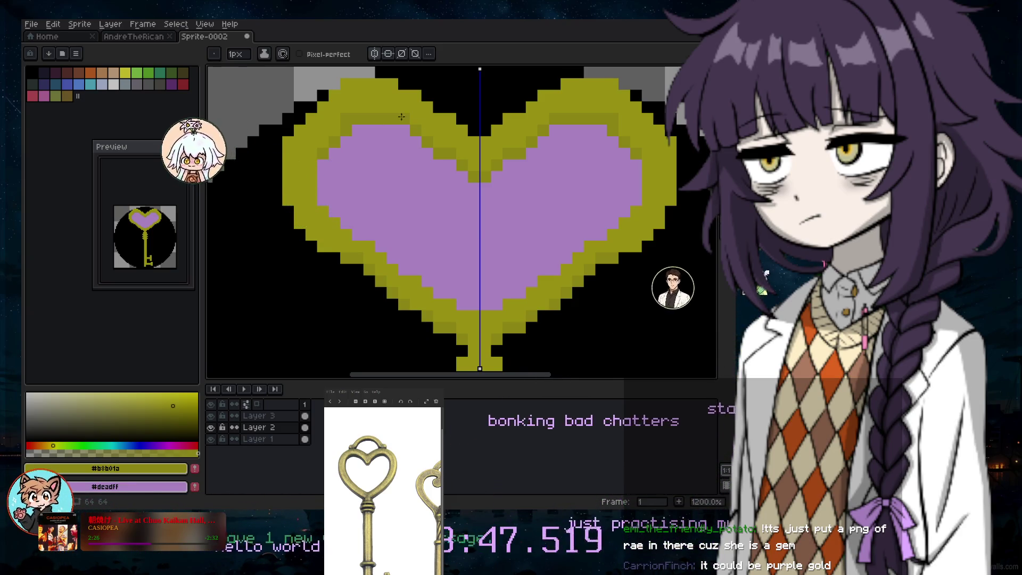
scroll(496, 128, "down", 2)
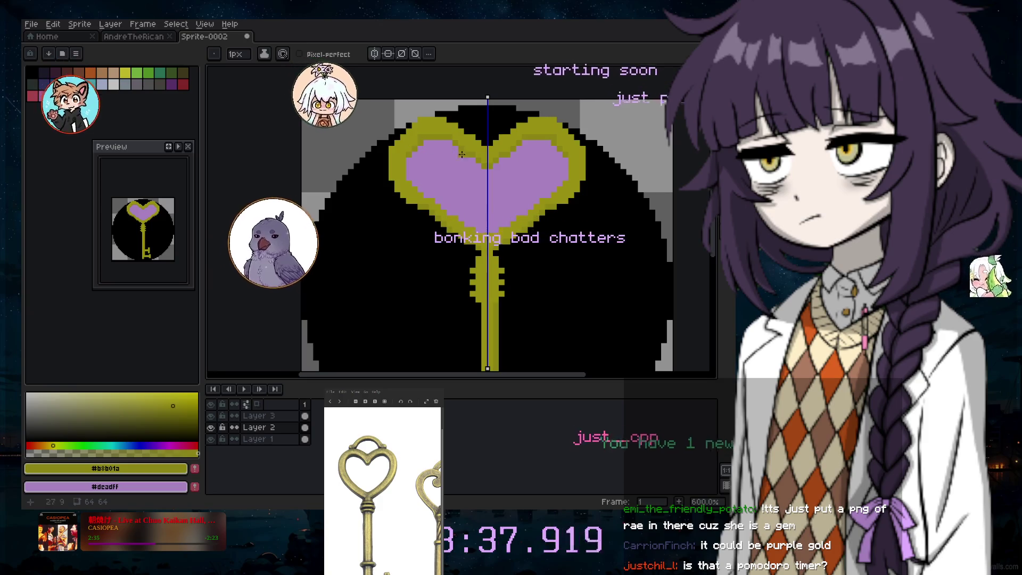
scroll(623, 206, "down", 4)
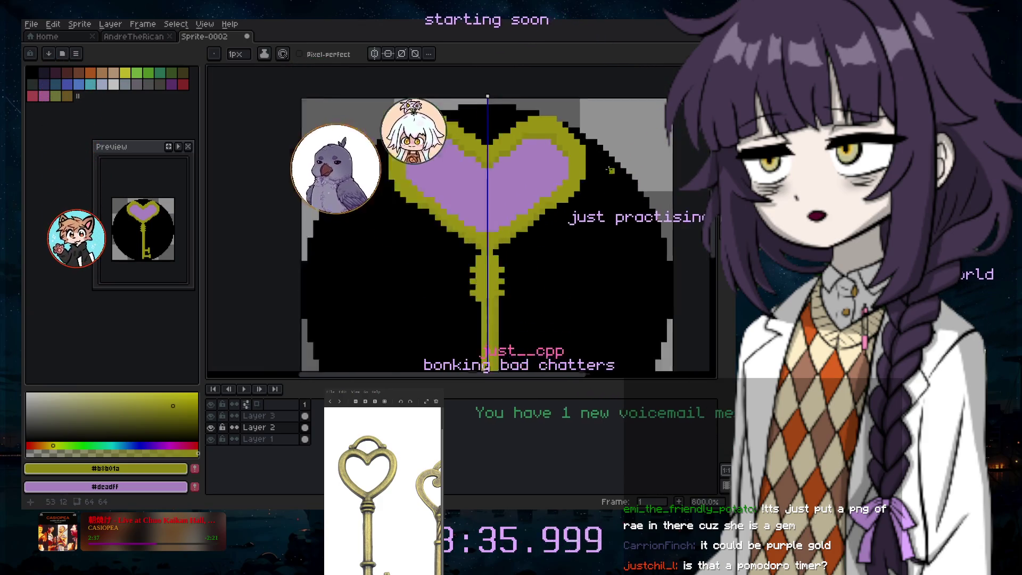
scroll(642, 231, "up", 2)
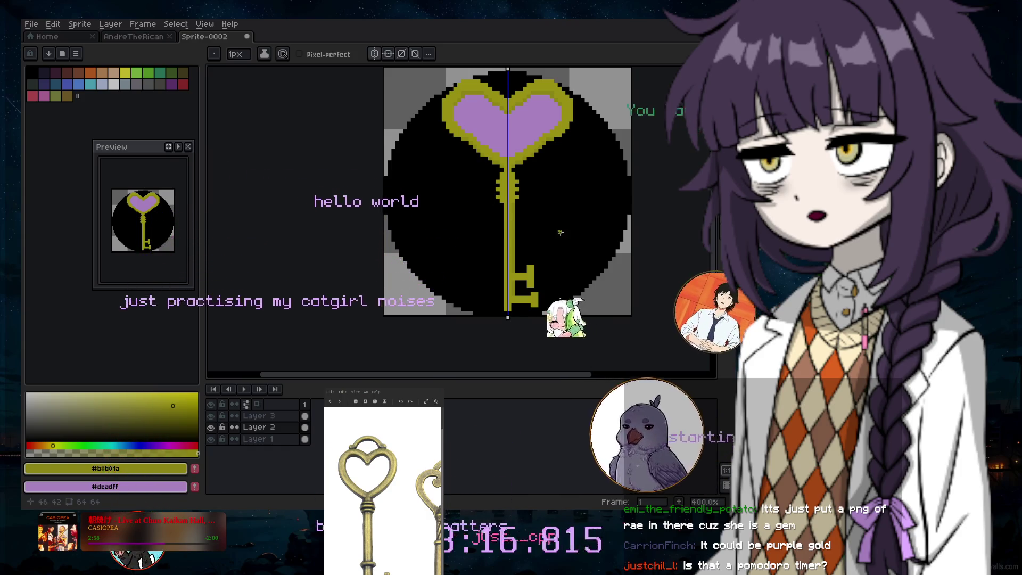
scroll(562, 181, "up", 3)
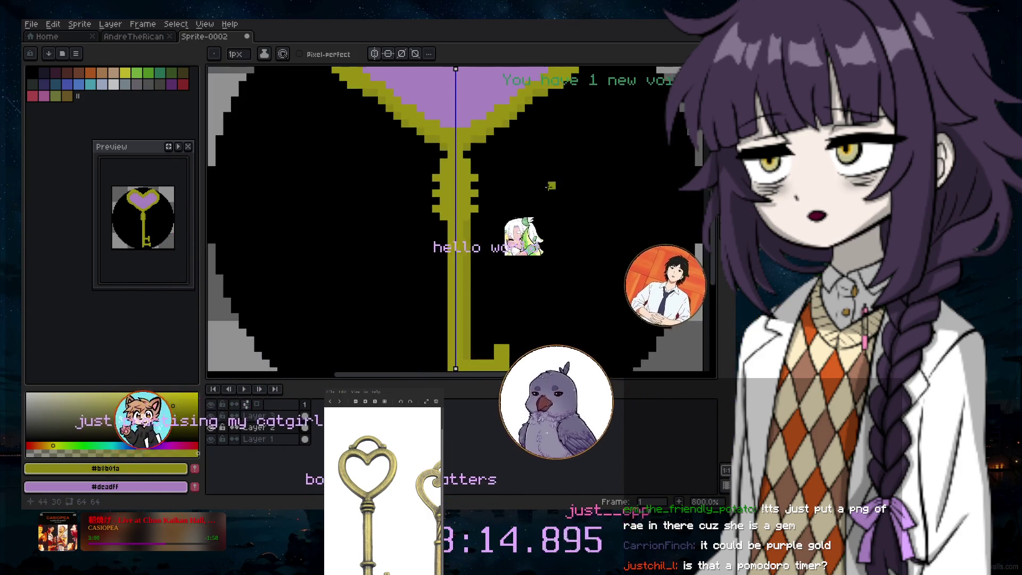
scroll(506, 248, "down", 3)
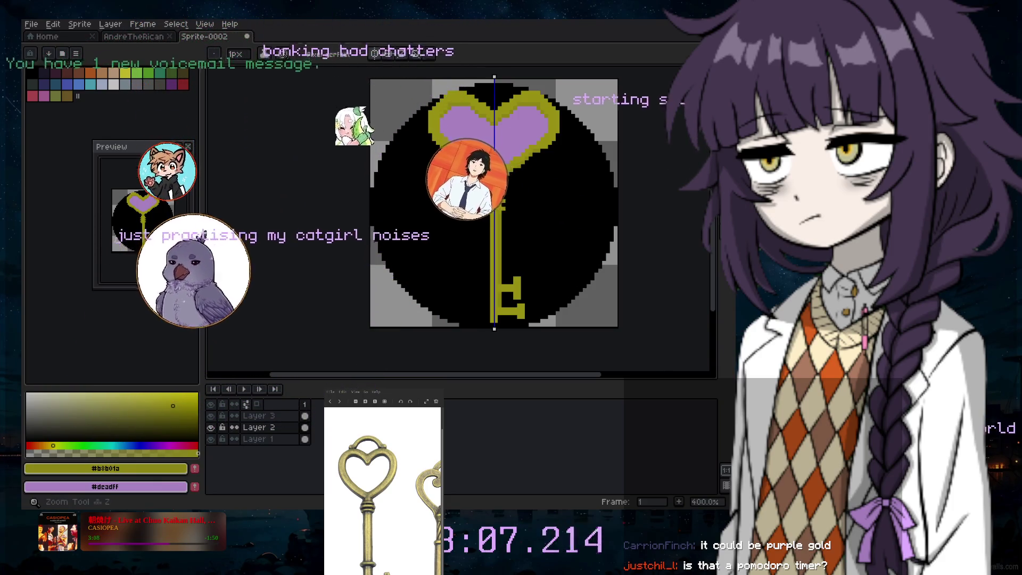
On Layer 1, bucket-fill the circle backdrop, then refill it with palette blue Idx-17
left_click(270, 441)
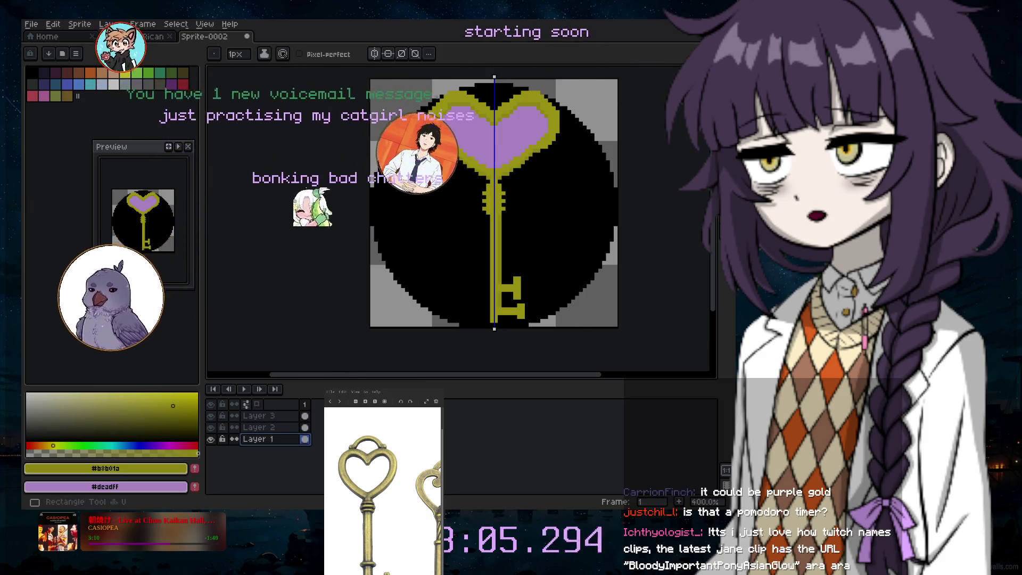
key("g")
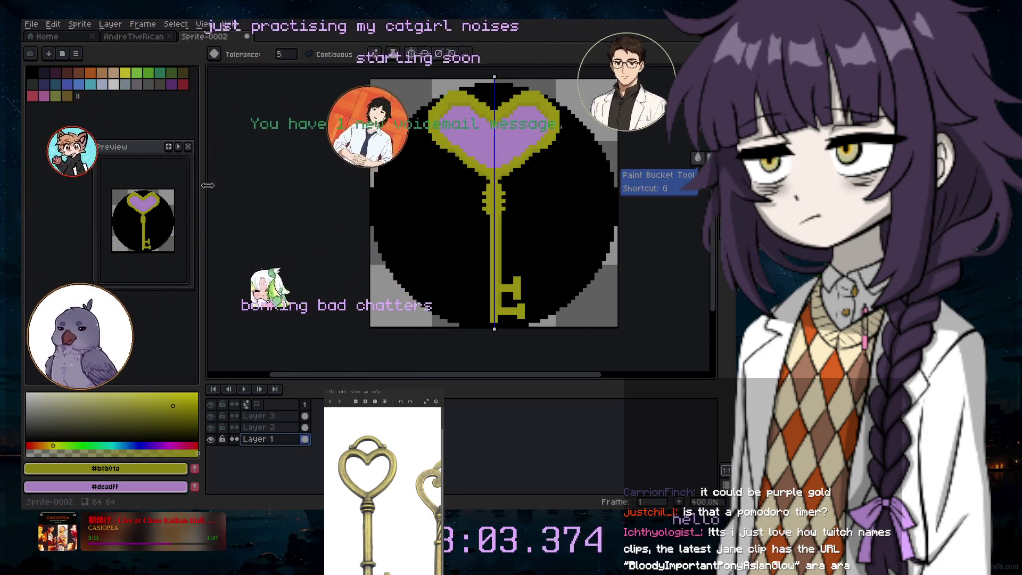
left_click(404, 255)
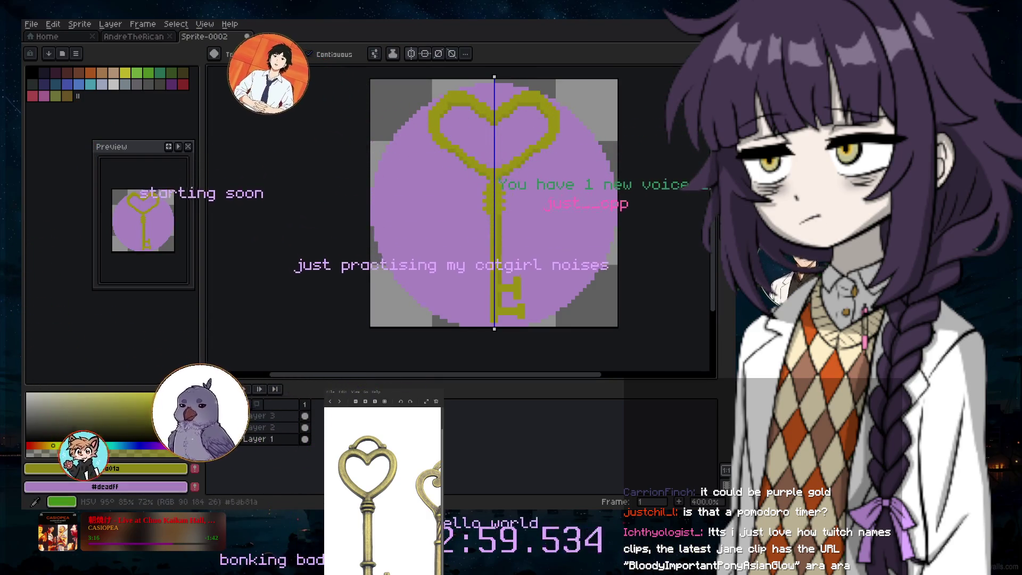
left_click(80, 445)
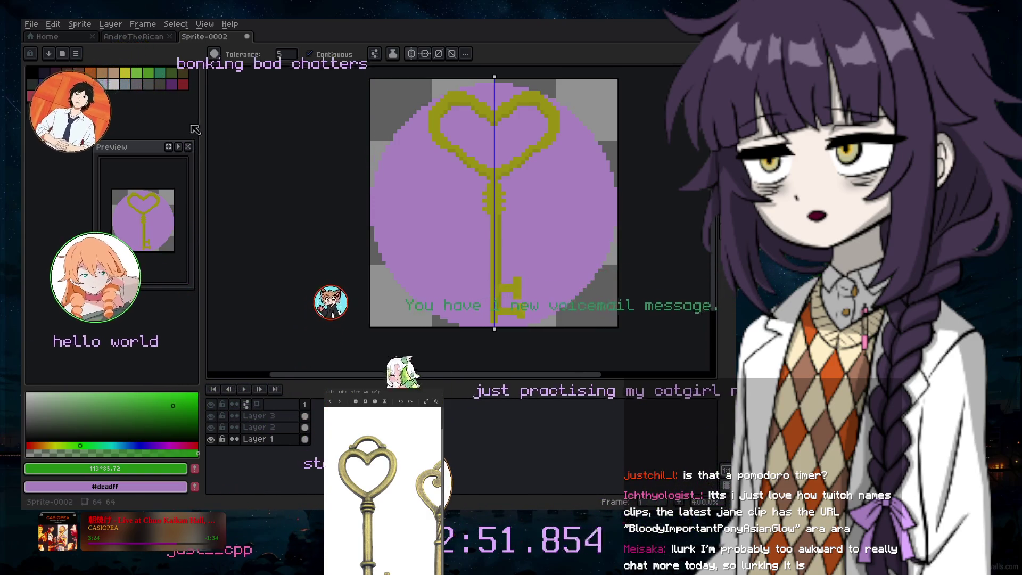
left_click(67, 84)
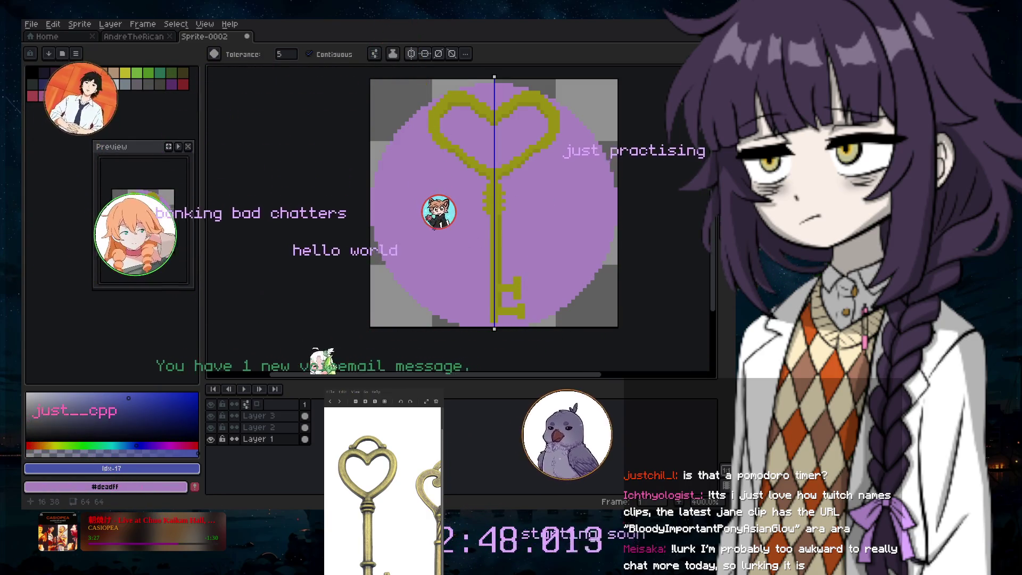
left_click(390, 234)
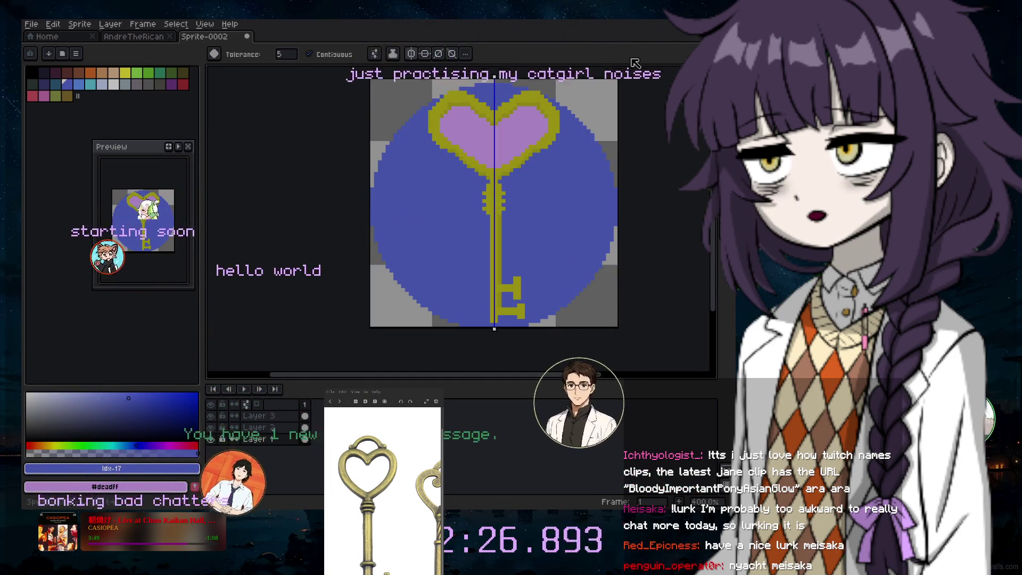
scroll(567, 96, "up", 2)
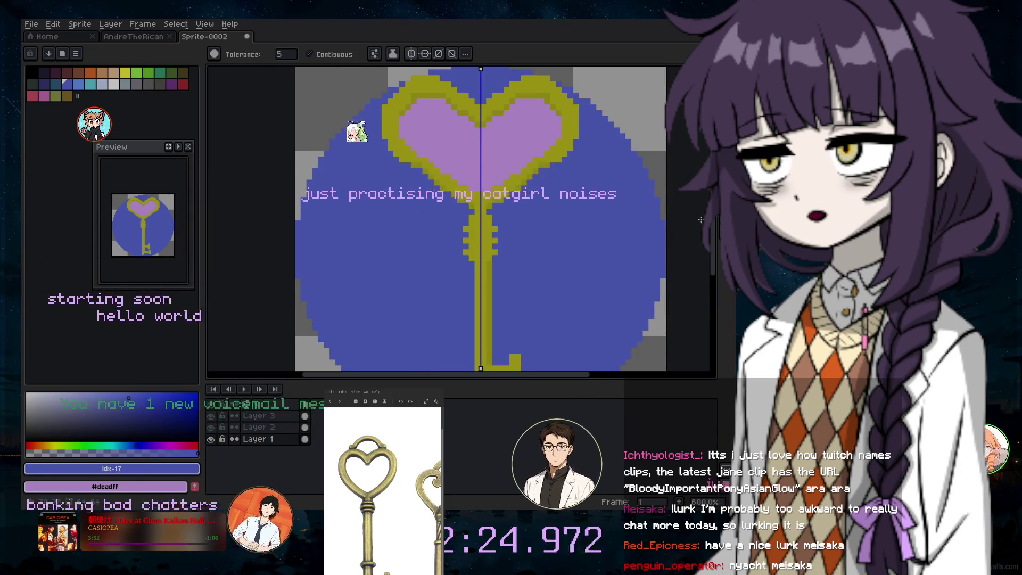
Select Layer 2 and toggle its visibility, then show Layer 3 and make it active
scroll(616, 180, "up", 2)
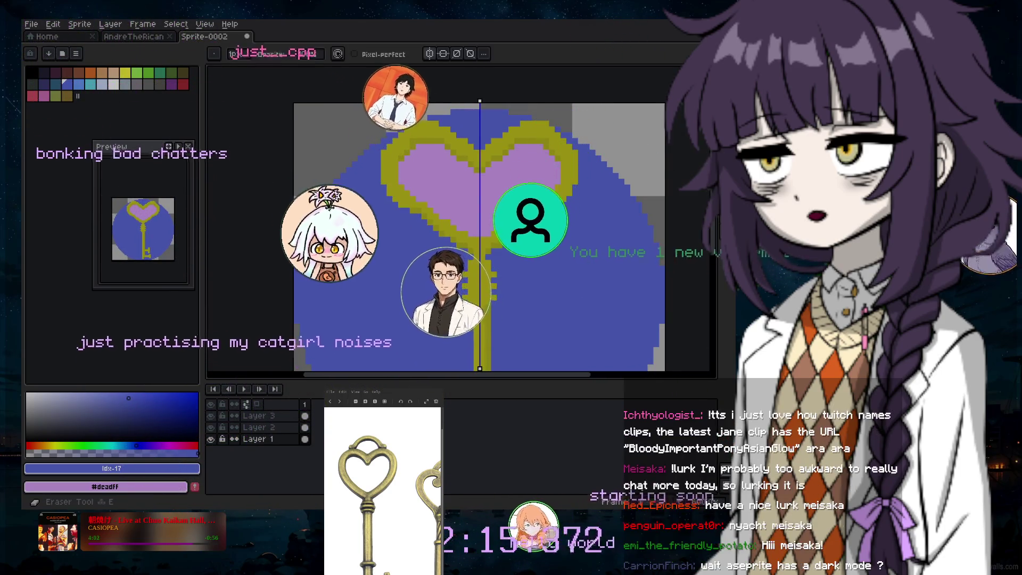
key("b")
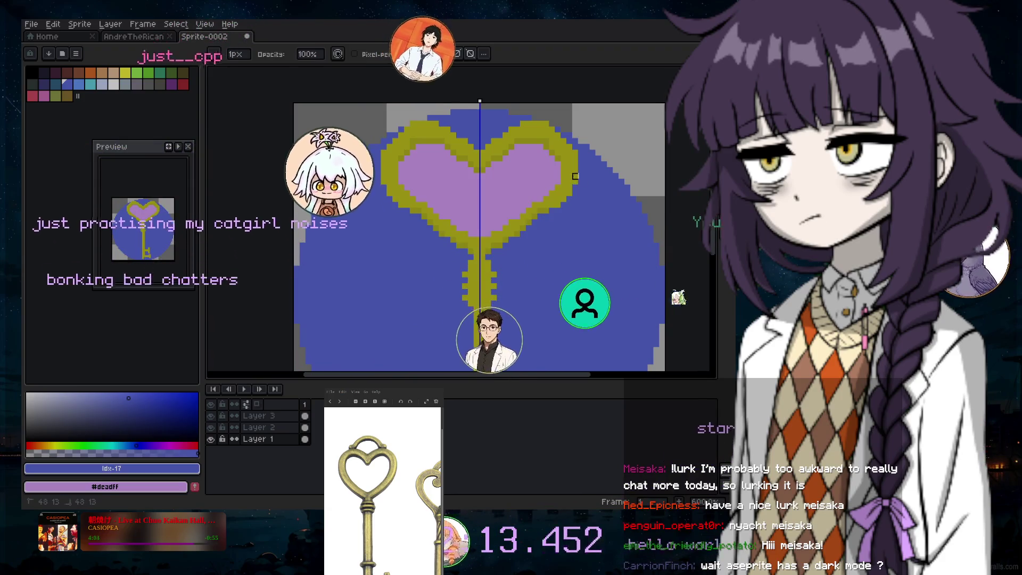
left_click(289, 427)
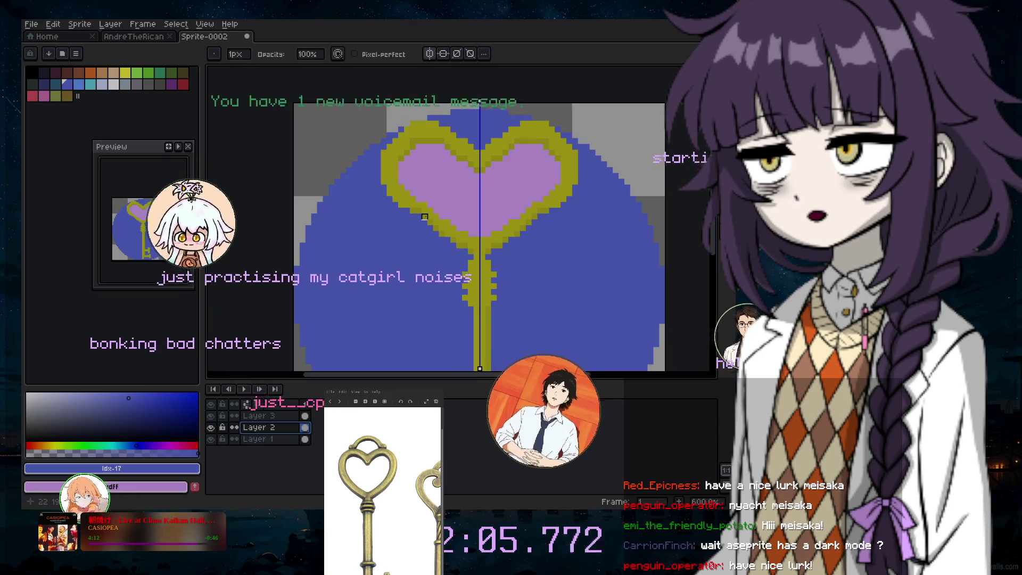
left_click(213, 427)
left_click(213, 427)
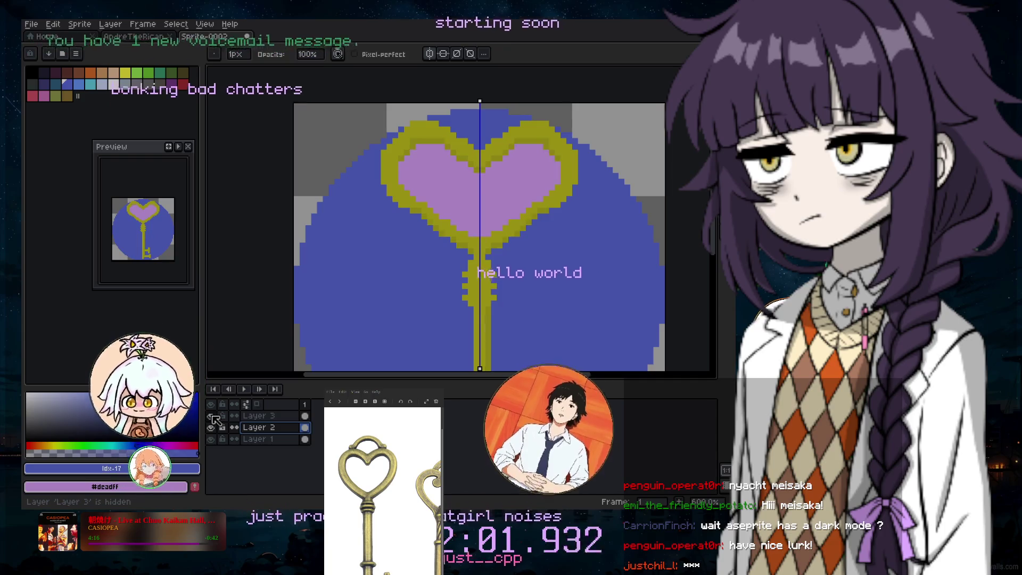
left_click(211, 416)
left_click(258, 416)
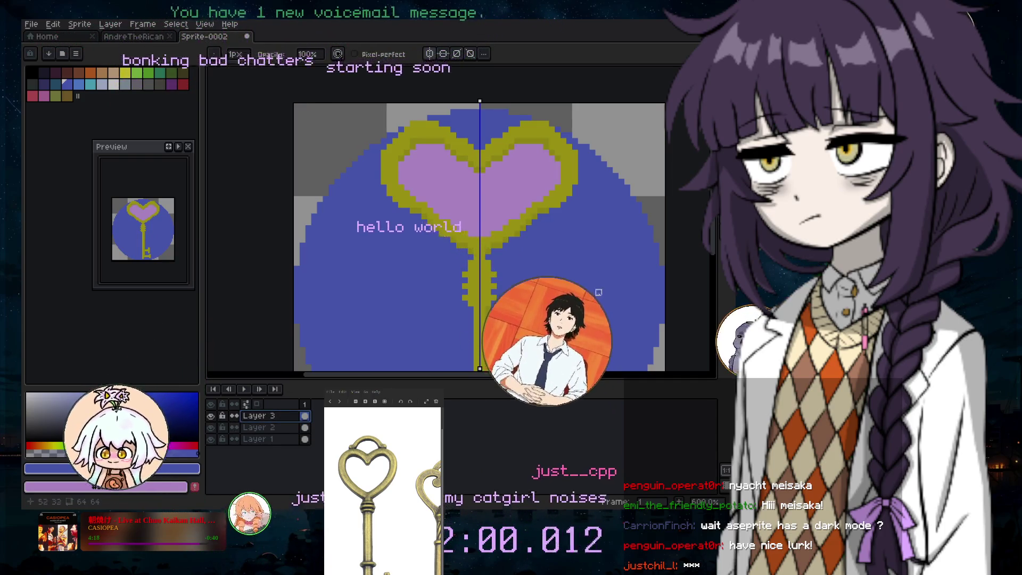
scroll(717, 230, "down", 2)
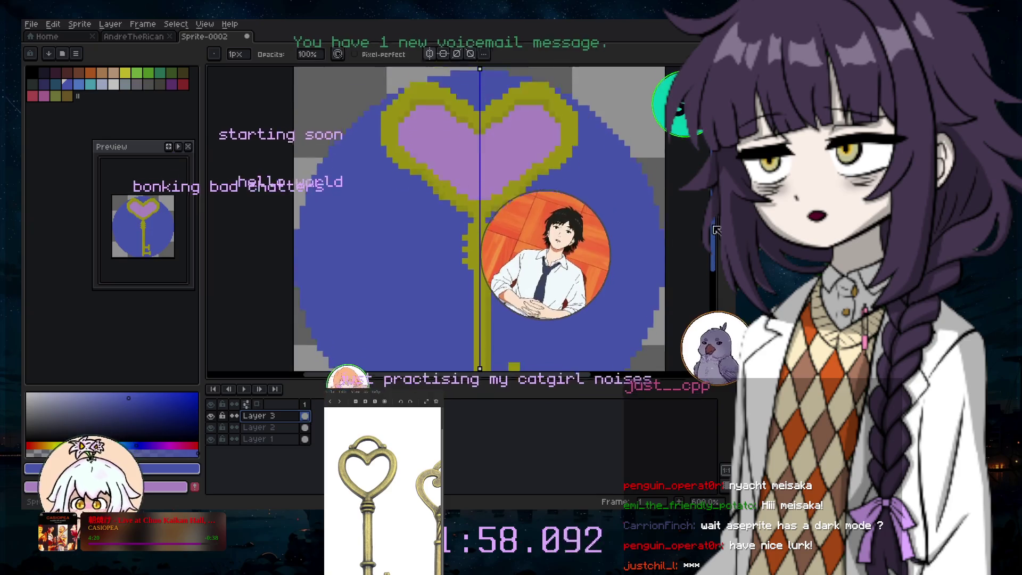
scroll(716, 230, "down", 2)
scroll(716, 230, "up", 3)
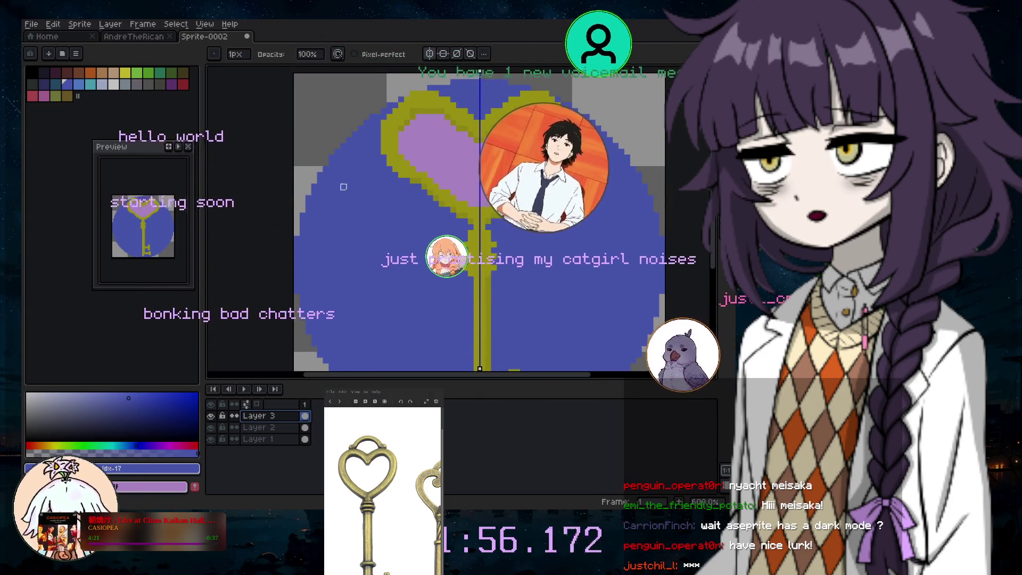
scroll(344, 187, "down", 1)
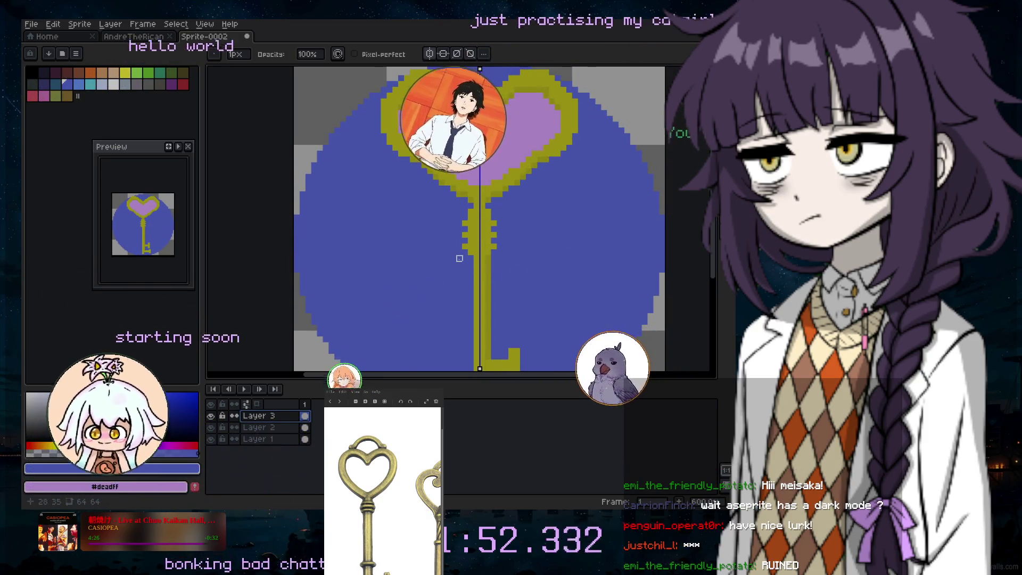
Undo an accidental purple bucket fill and hide Layer 3 holding the heart fill
key("v")
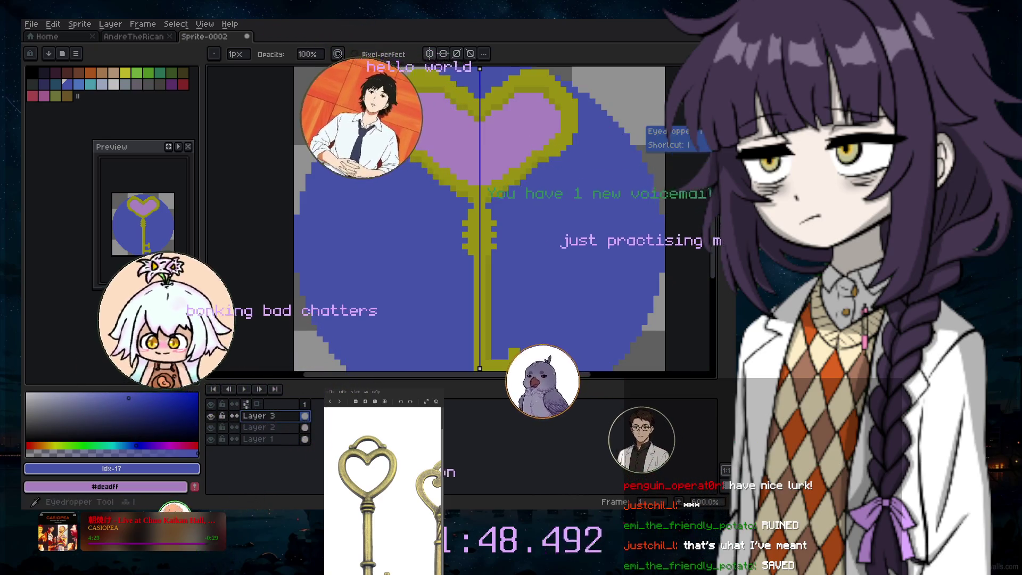
key("e")
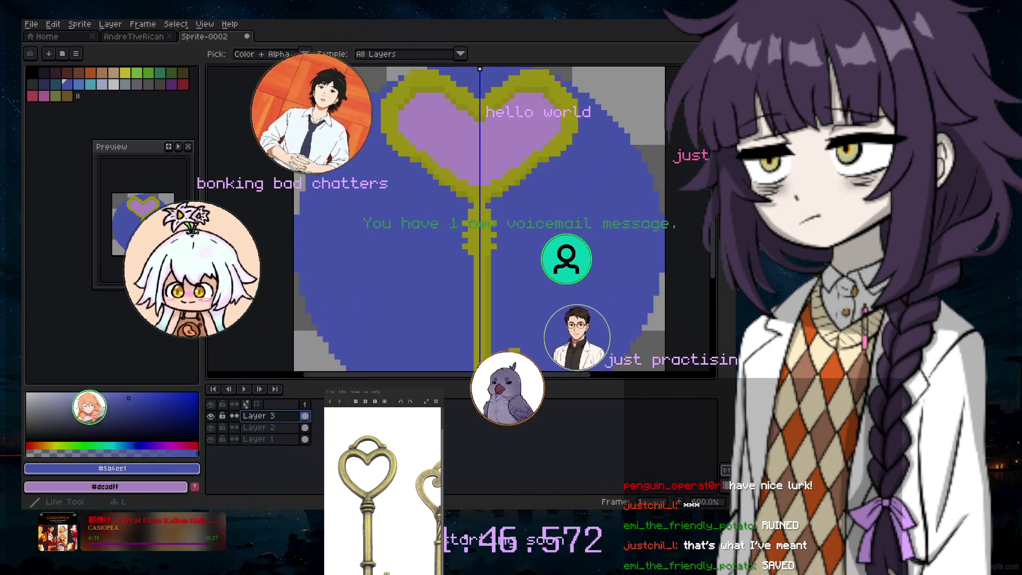
key("g")
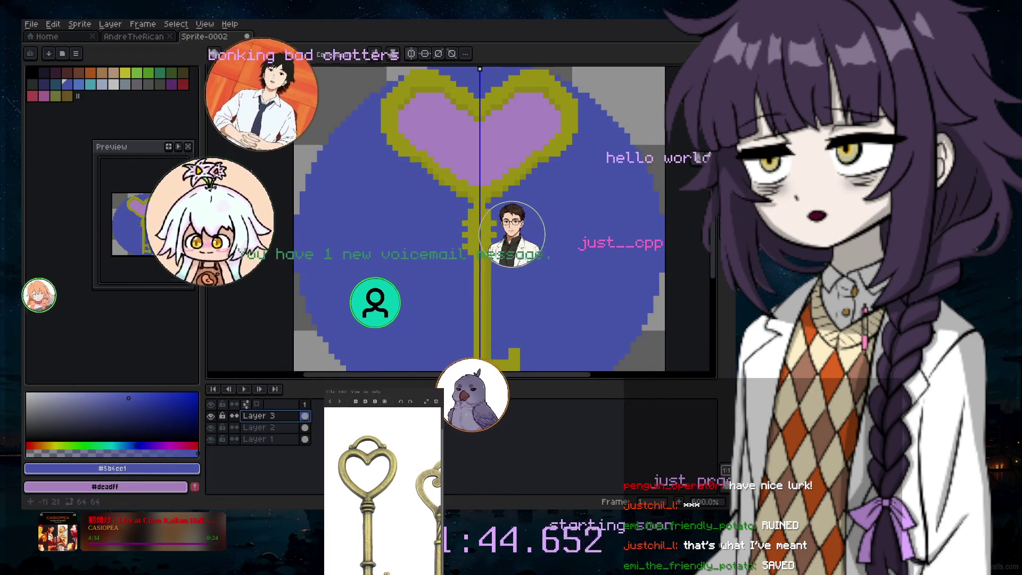
right_click(453, 171)
key("ctrl+z")
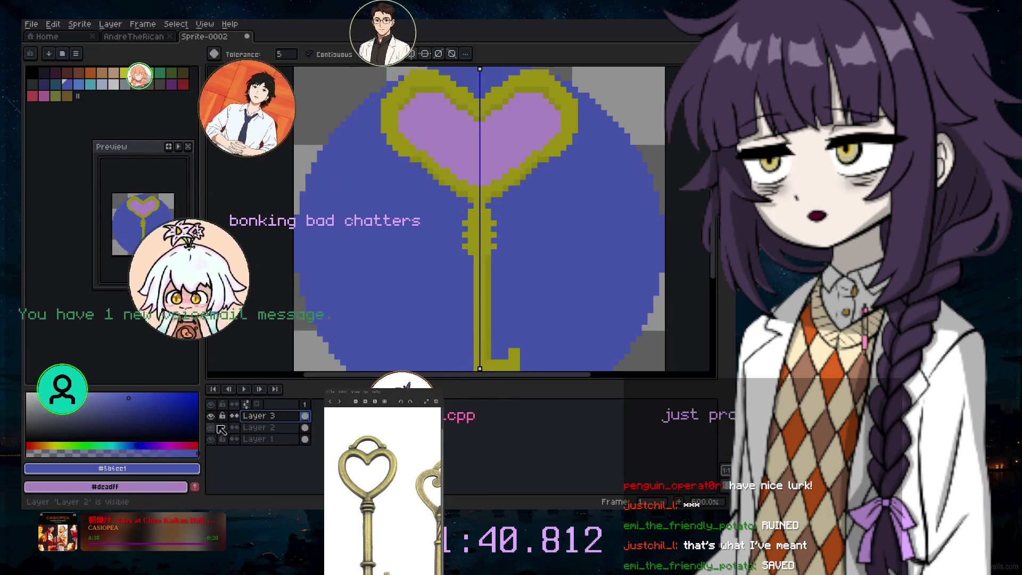
left_click(211, 416)
scroll(552, 214, "down", 1)
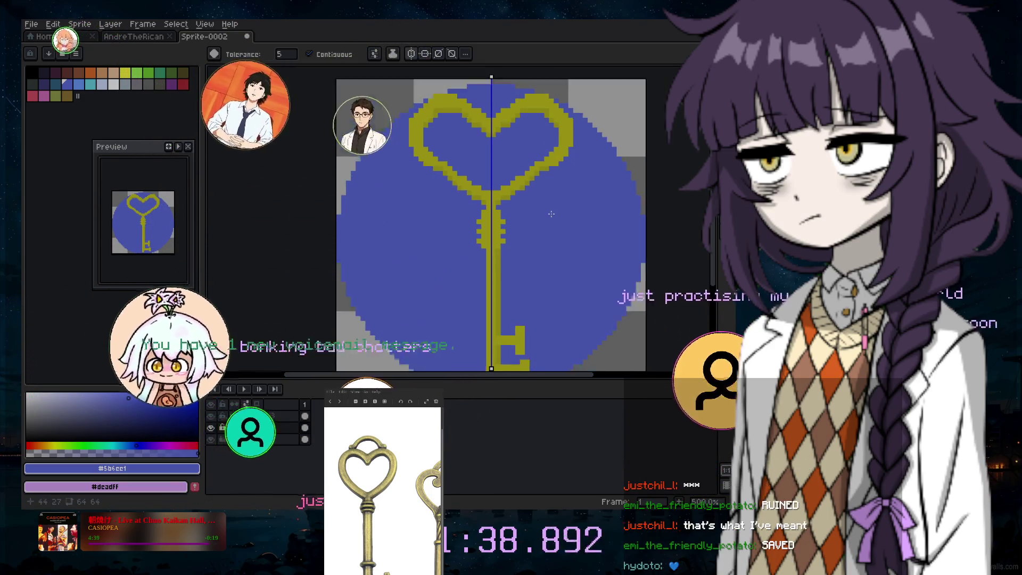
scroll(551, 213, "down", 2)
scroll(565, 213, "down", 1)
scroll(584, 211, "up", 2)
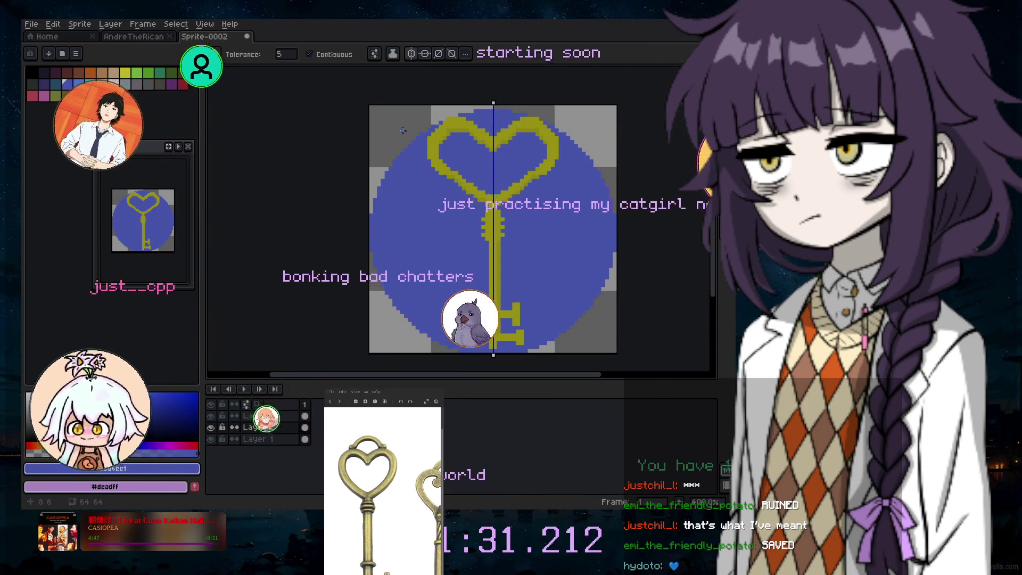
Save the sprite as a _key_draft .aseprite file in the just-art folder
left_click(31, 24)
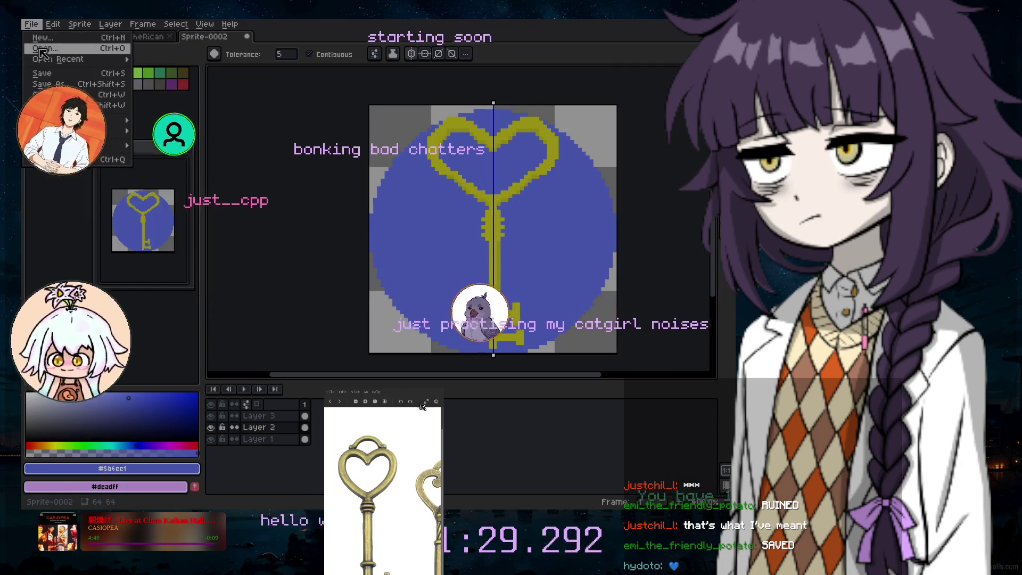
left_click(85, 85)
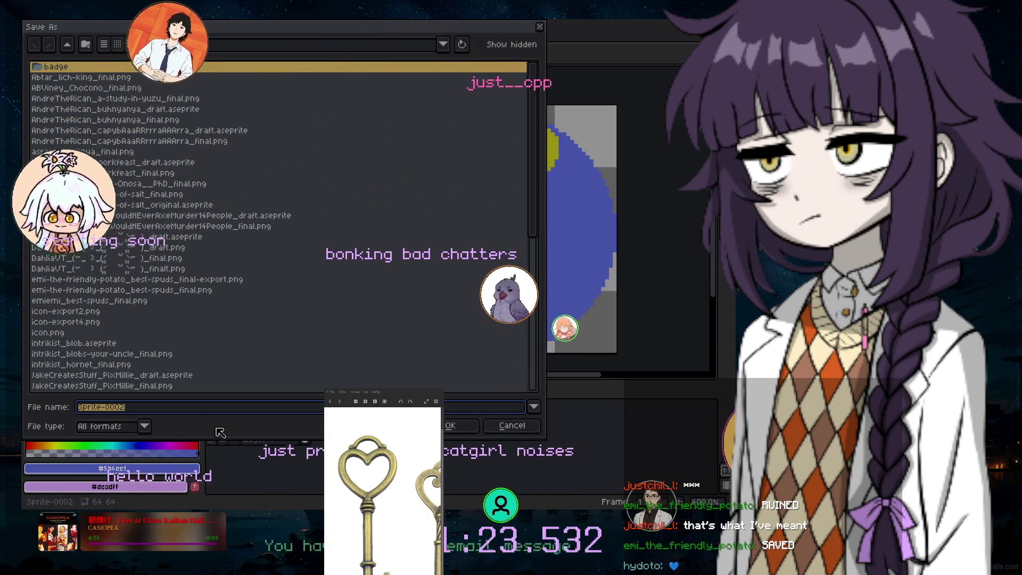
type("JustJane_")
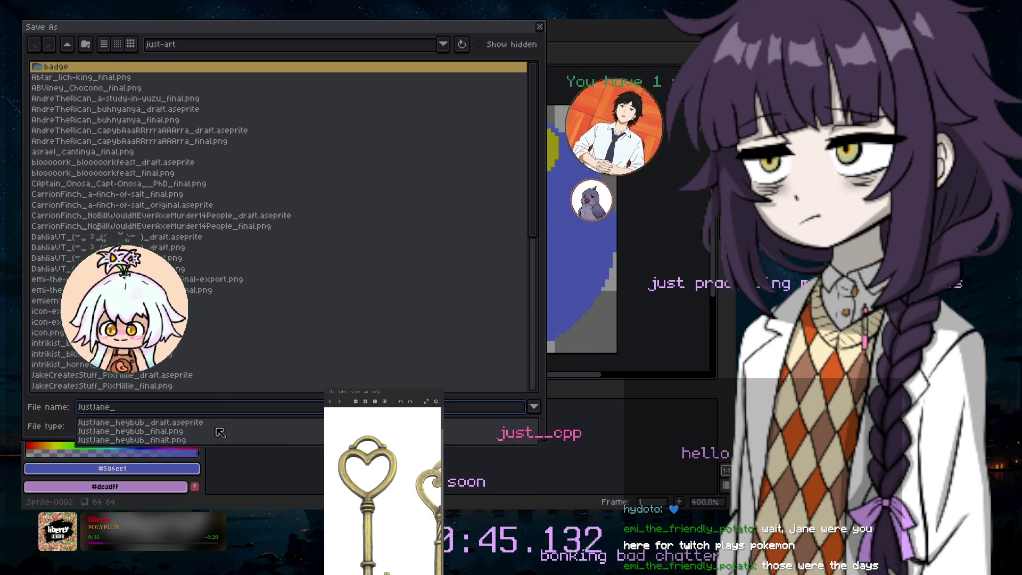
type("ke")
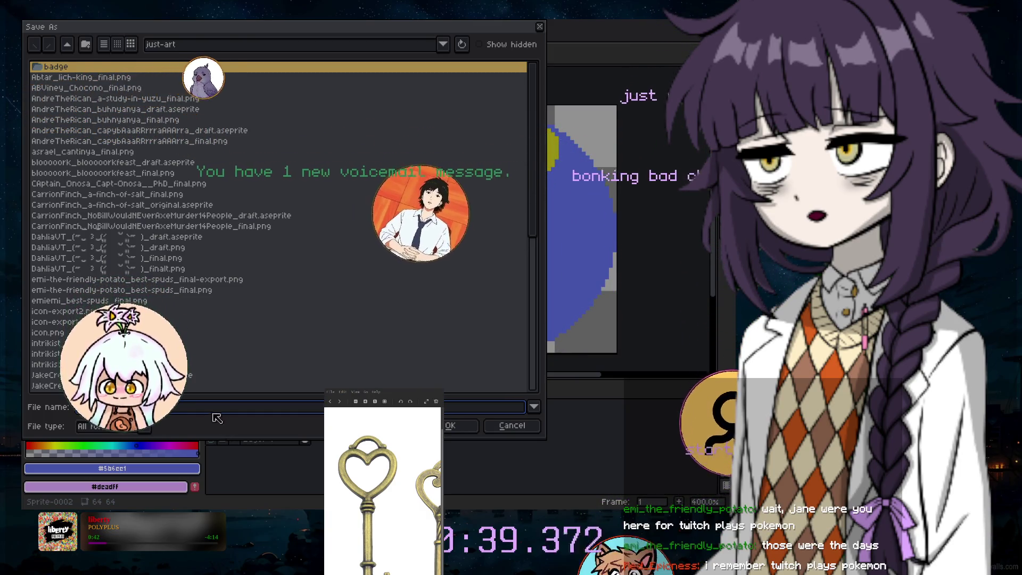
left_click(112, 426)
left_click(107, 271)
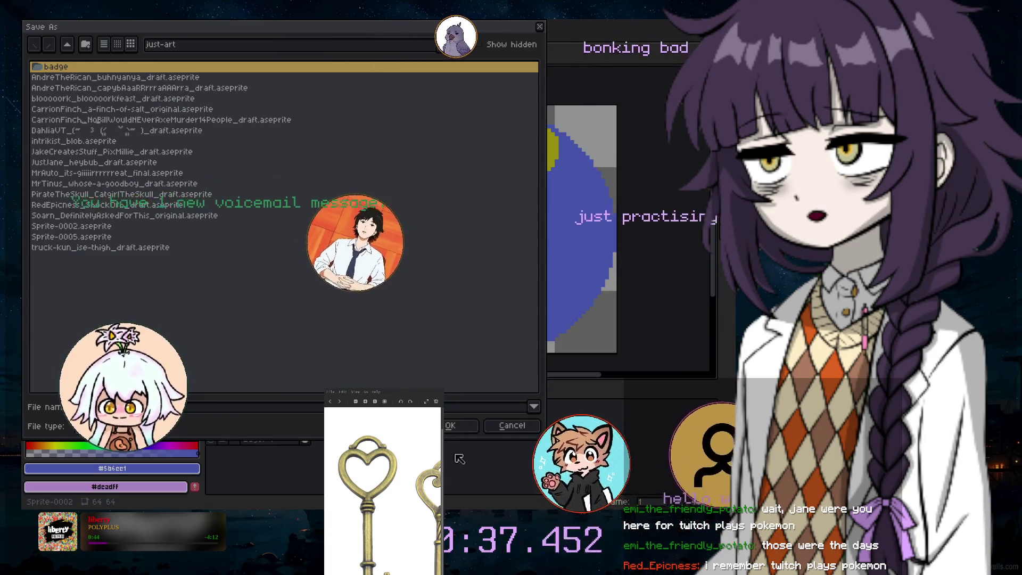
left_click(450, 426)
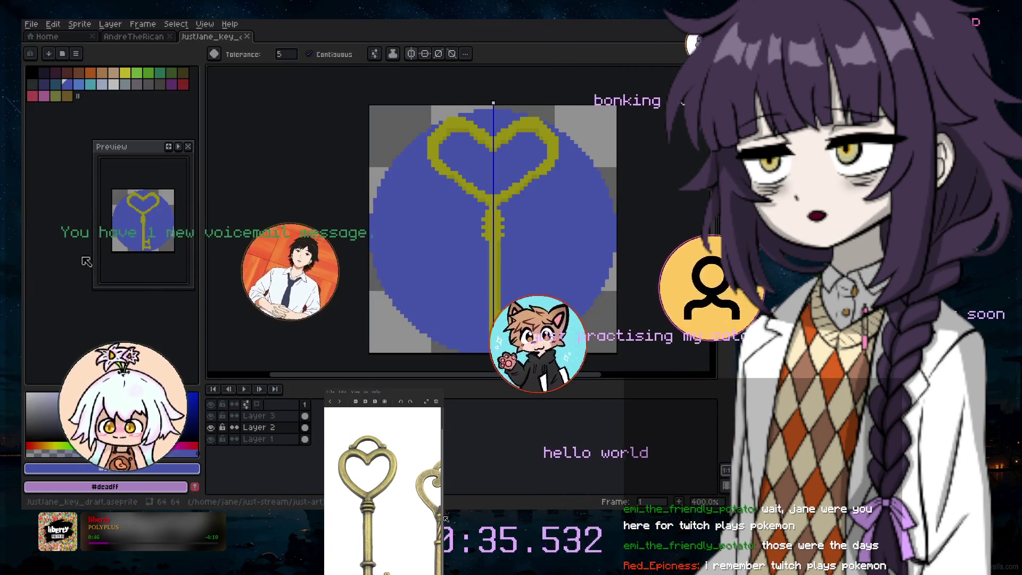
Save another copy as the _key_final PNG file in the just-art folder
left_click(31, 24)
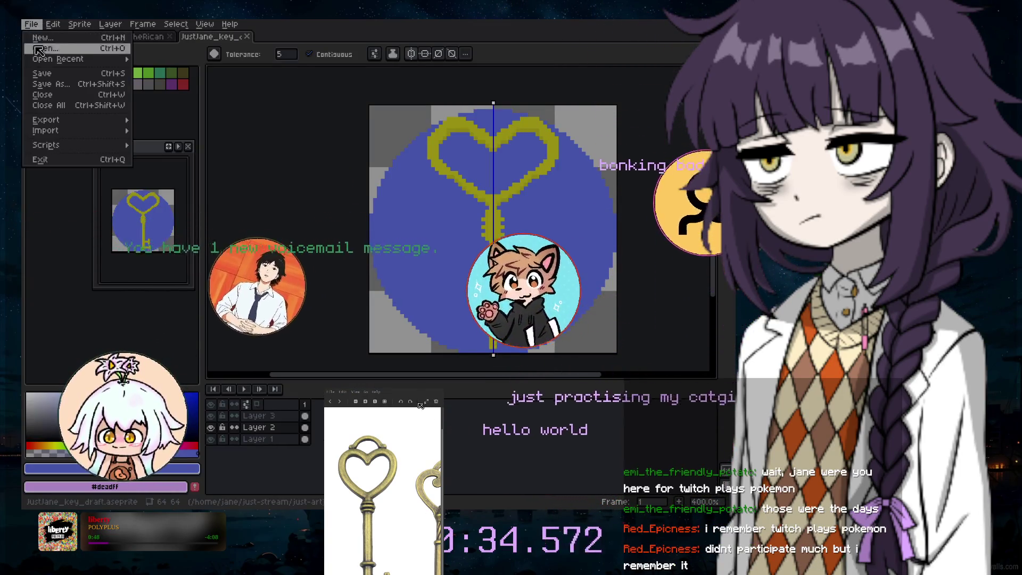
left_click(58, 85)
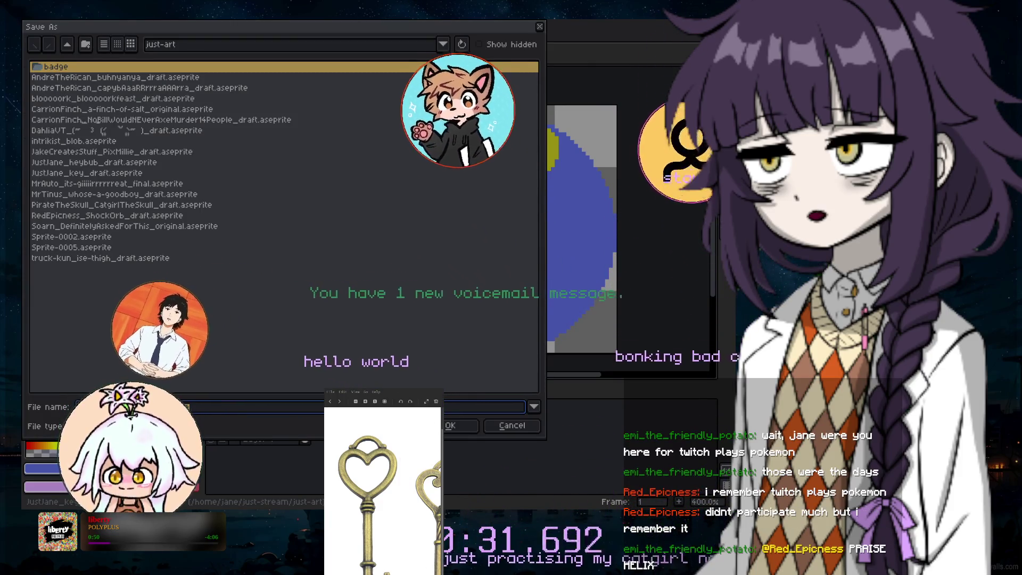
left_click(133, 426)
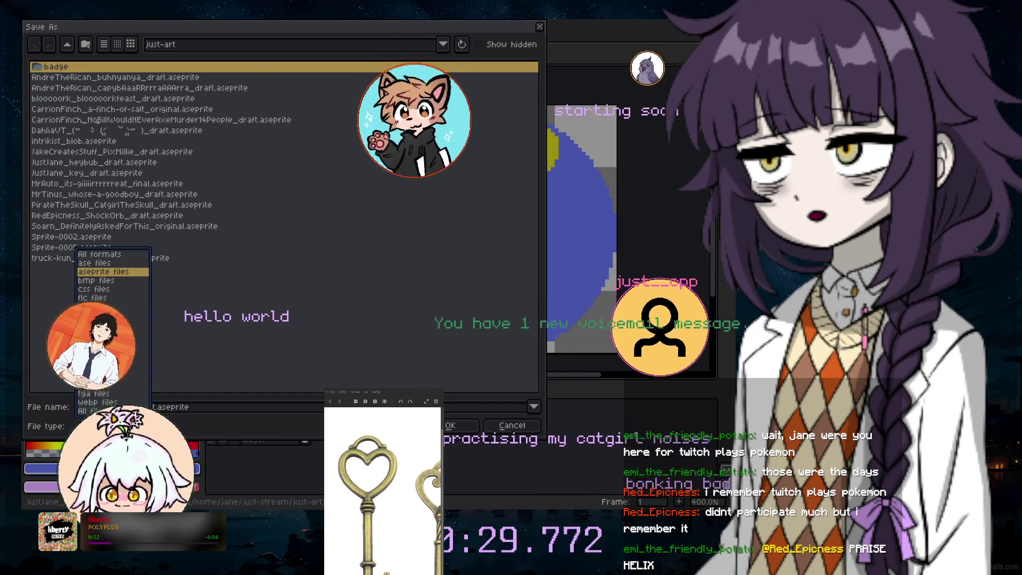
left_click(107, 367)
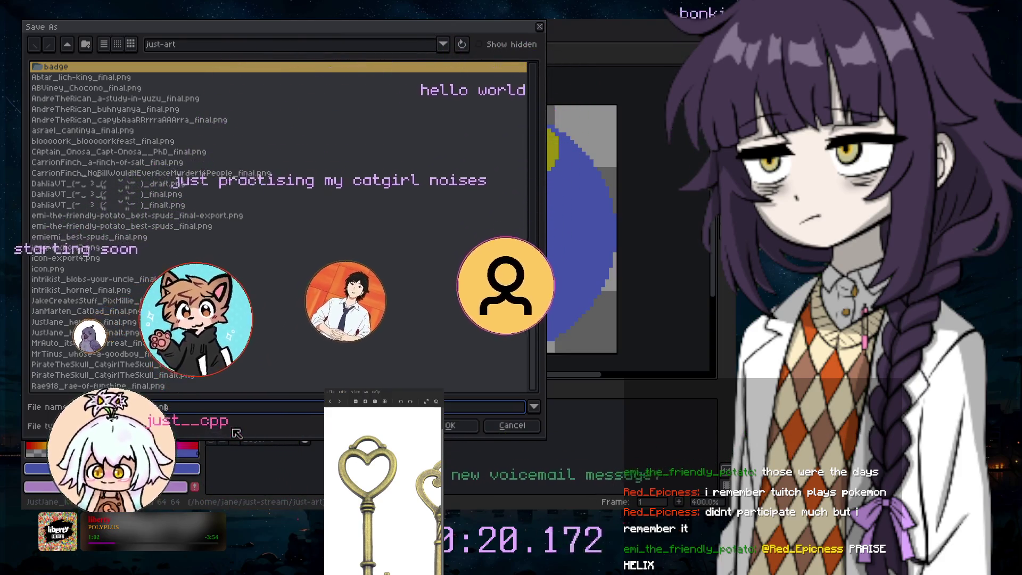
key("Return")
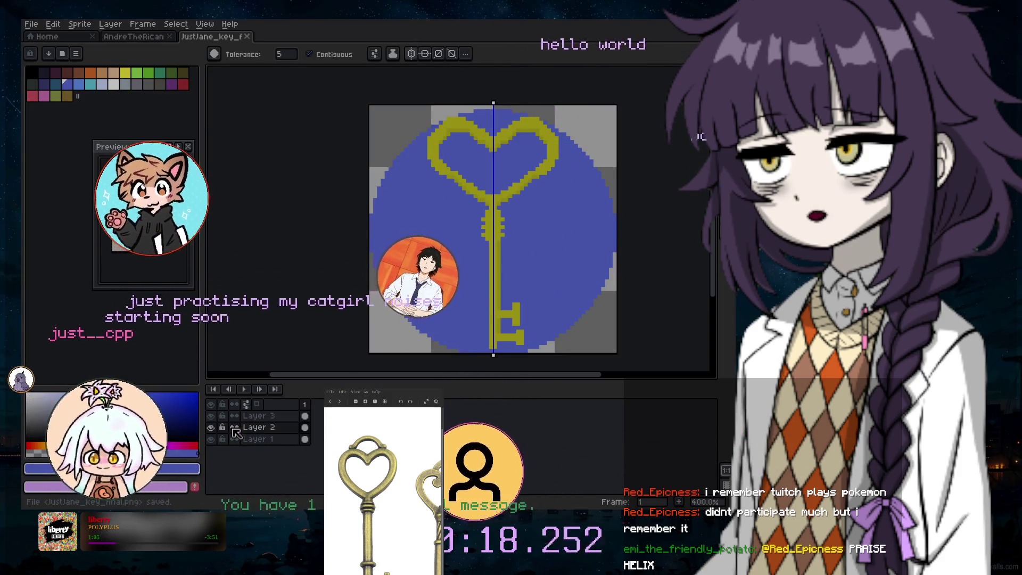
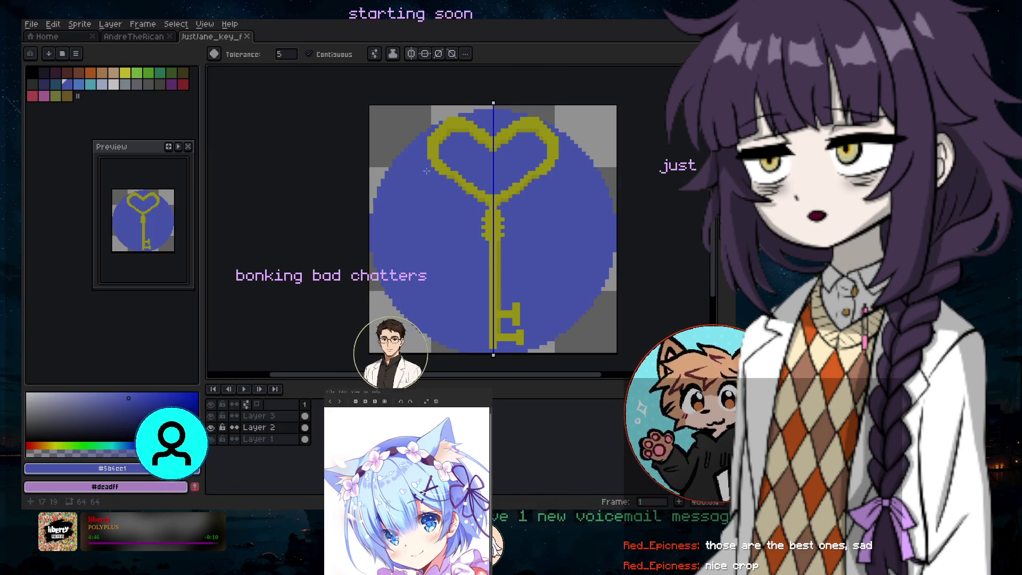
Create a new blank 64x64 px sprite, Sprite-0003, with a transparent background
left_click(31, 24)
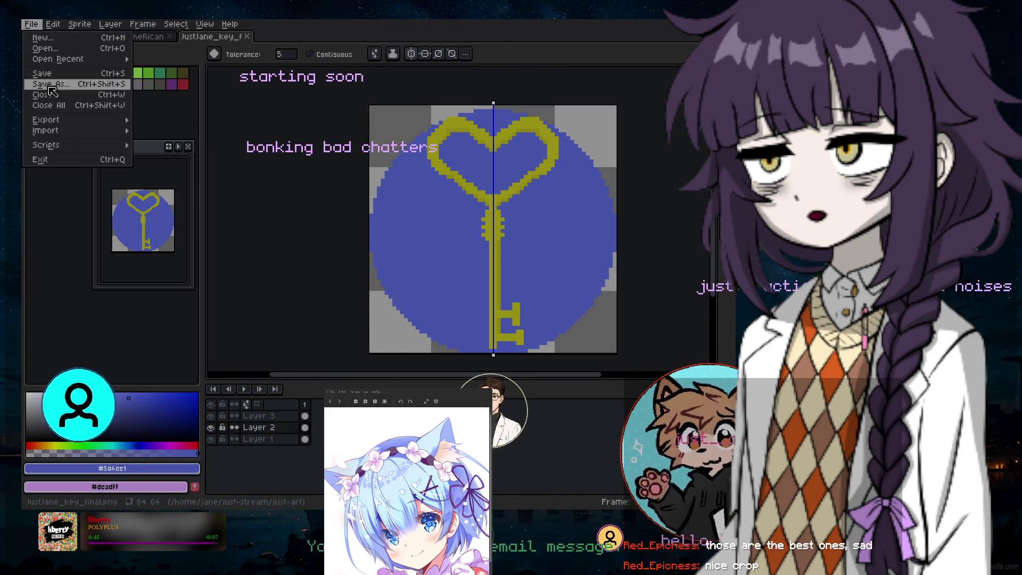
left_click(57, 39)
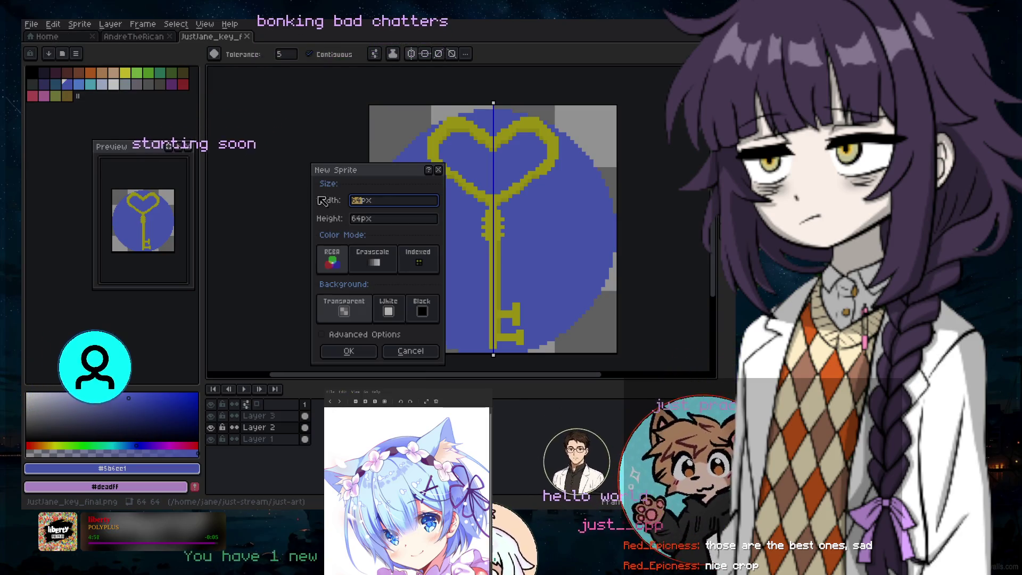
left_click(349, 351)
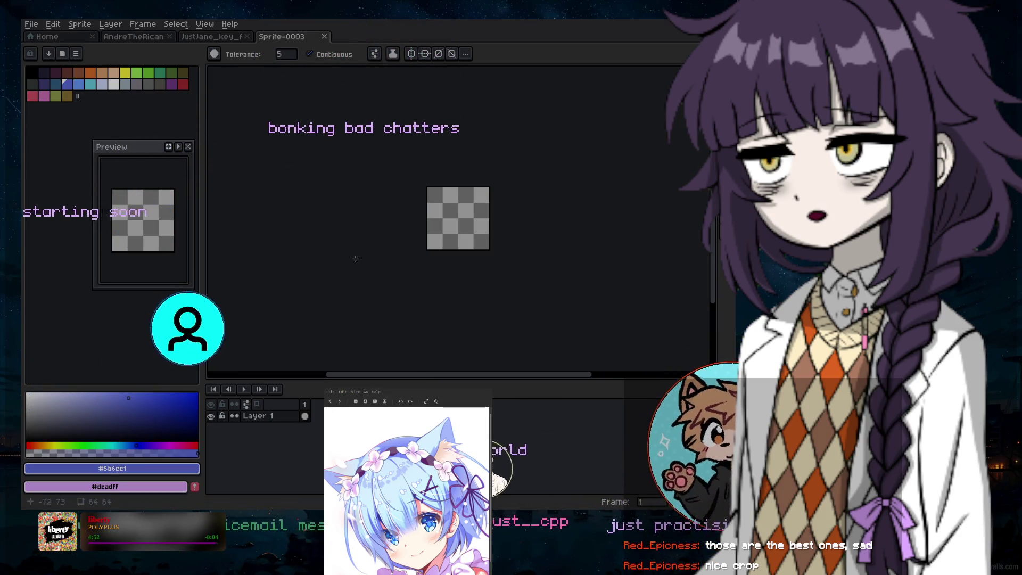
scroll(398, 204, "up", 3)
left_click_drag(483, 379, 543, 375)
scroll(608, 208, "down", 1)
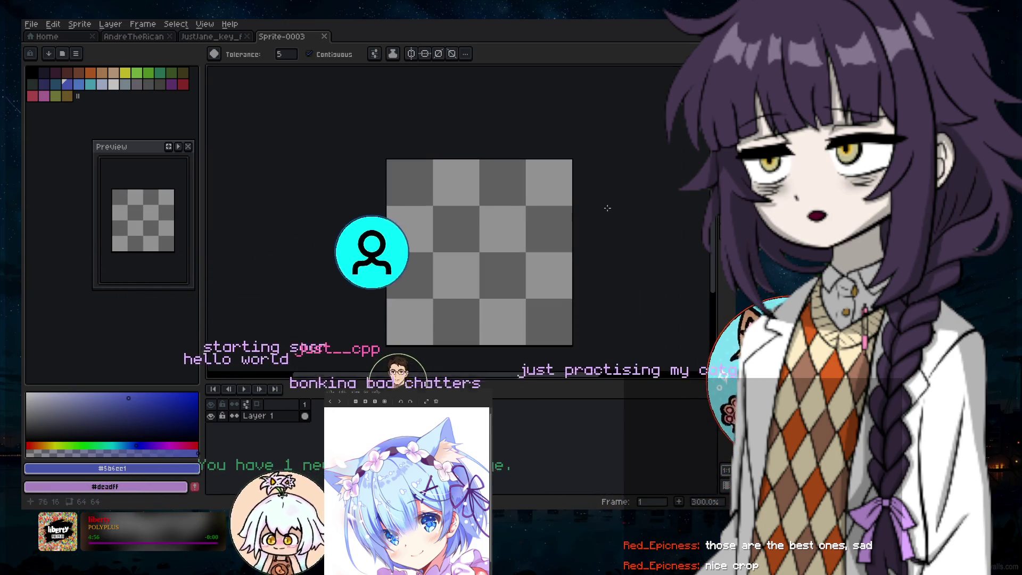
scroll(608, 207, "down", 1)
scroll(610, 232, "up", 2)
scroll(700, 223, "down", 1)
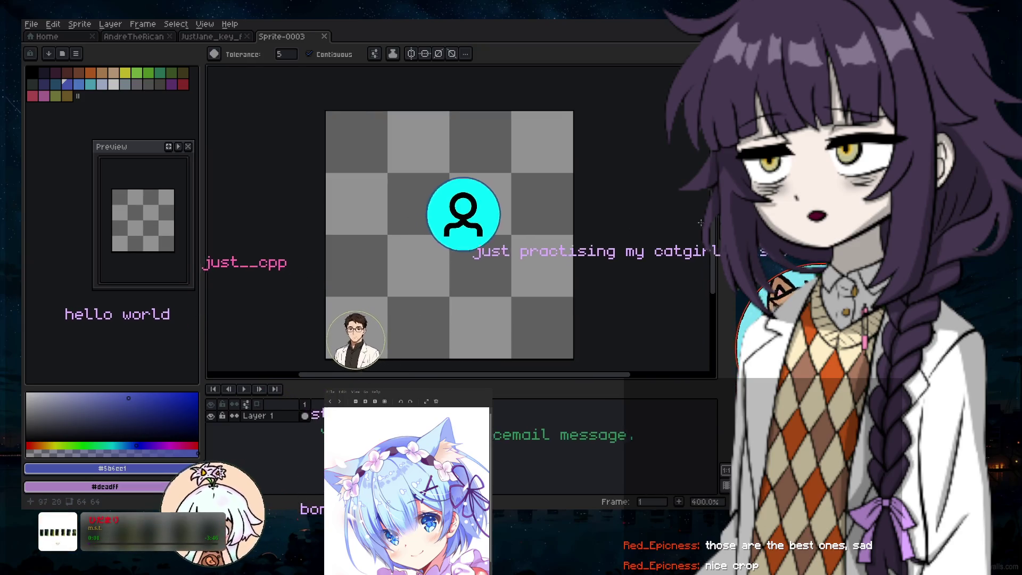
scroll(717, 225, "down", 1)
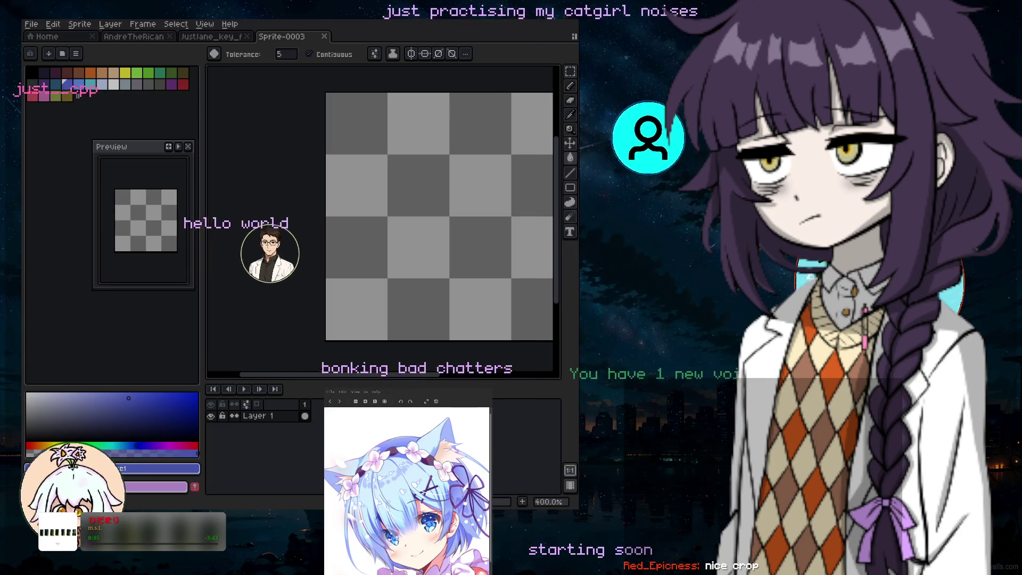
left_click_drag(335, 368, 421, 343)
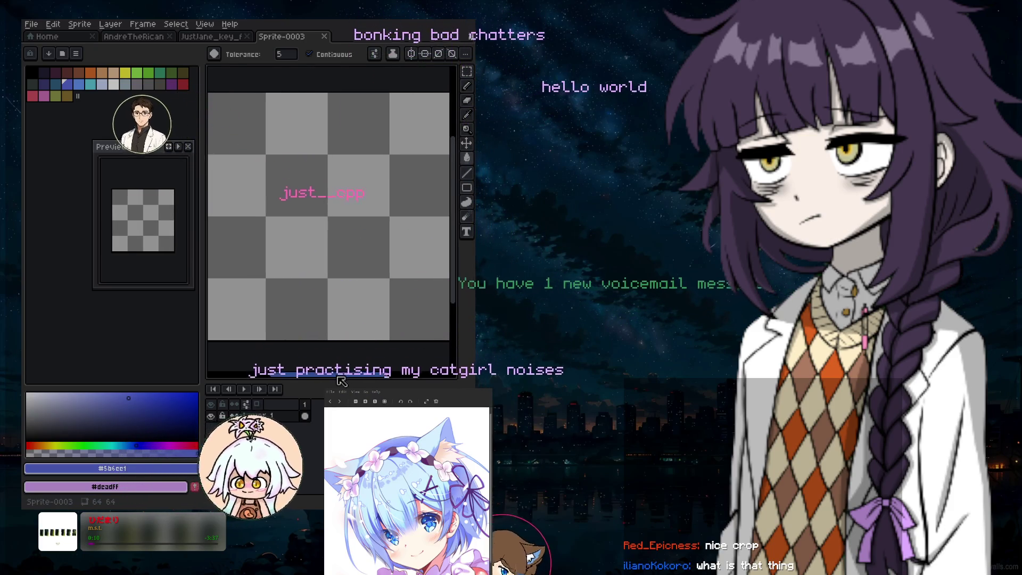
scroll(377, 187, "up", 1)
scroll(378, 187, "down", 1)
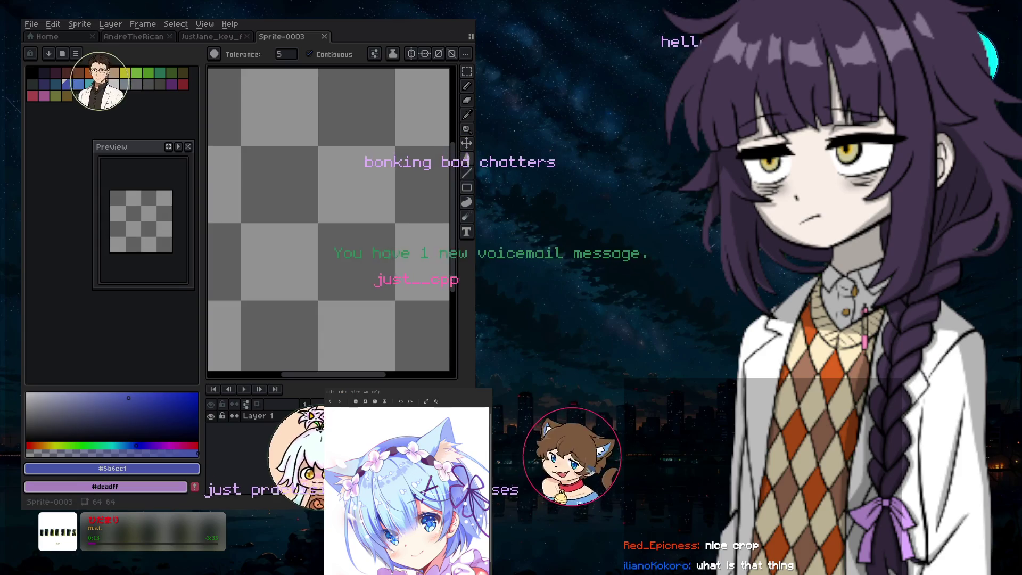
left_click_drag(477, 227, 584, 237)
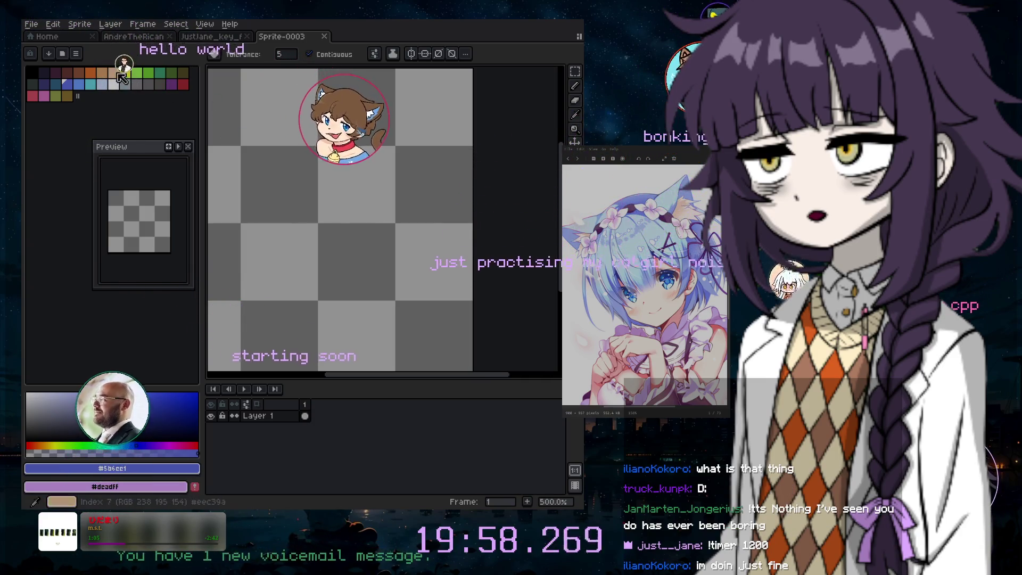
left_click(112, 84)
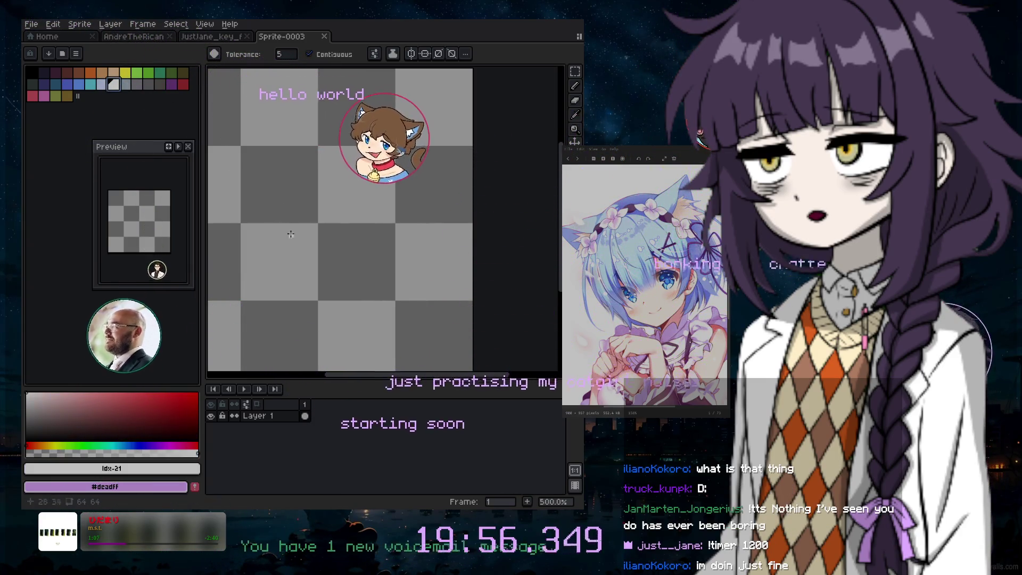
Add a new layer, Layer 2, above Layer 1 from the Layer menu
left_click(107, 24)
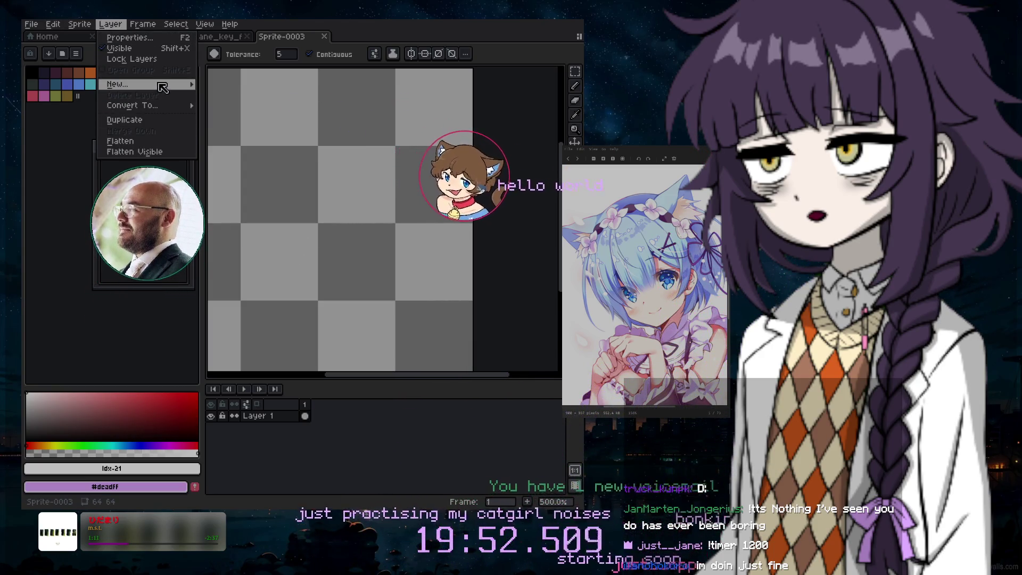
mouse_move(162, 85)
left_click(229, 84)
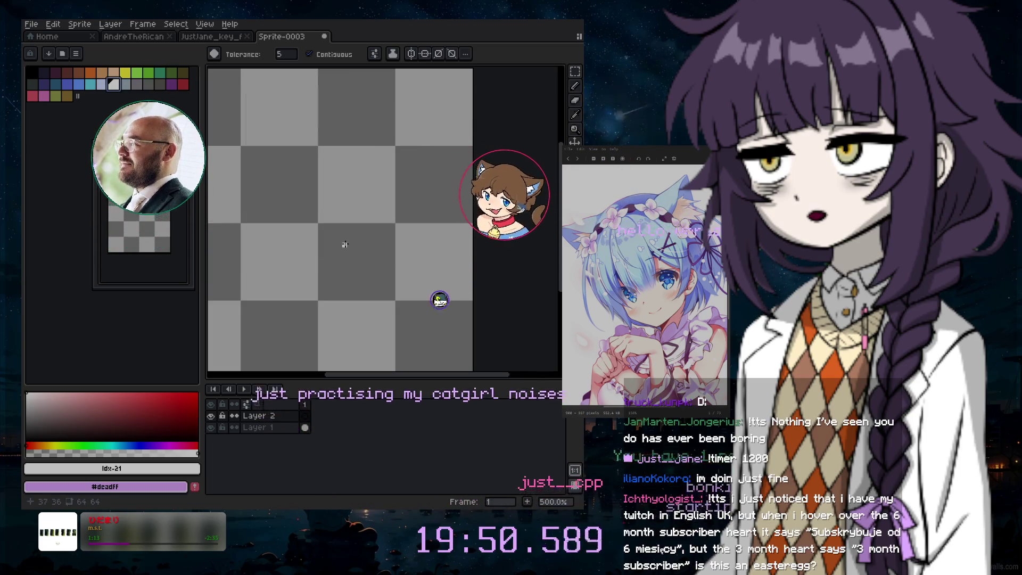
Select the pencil tool and enlarge the brush to 17px
scroll(349, 245, "up", 2)
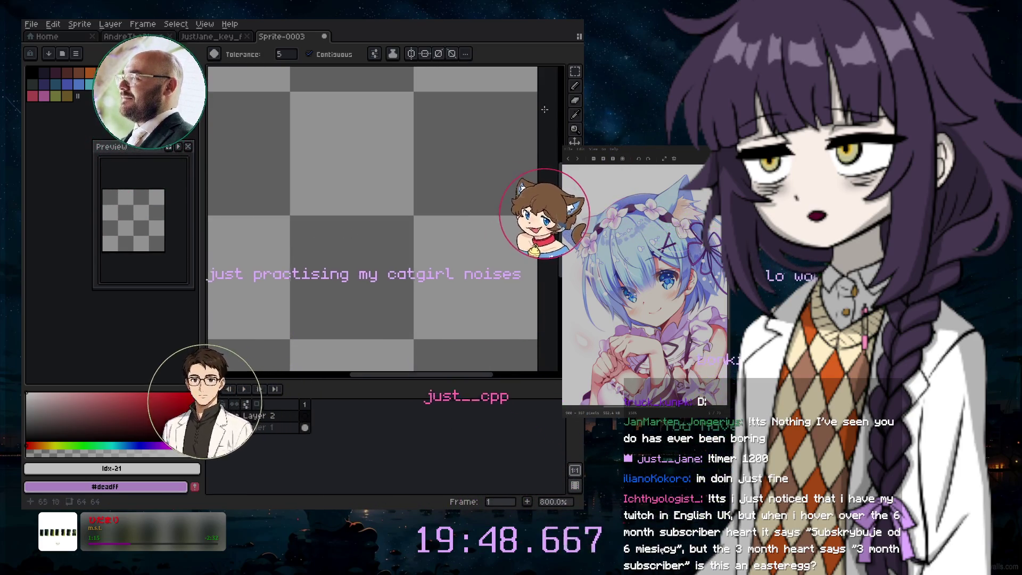
left_click(575, 85)
left_click(357, 239)
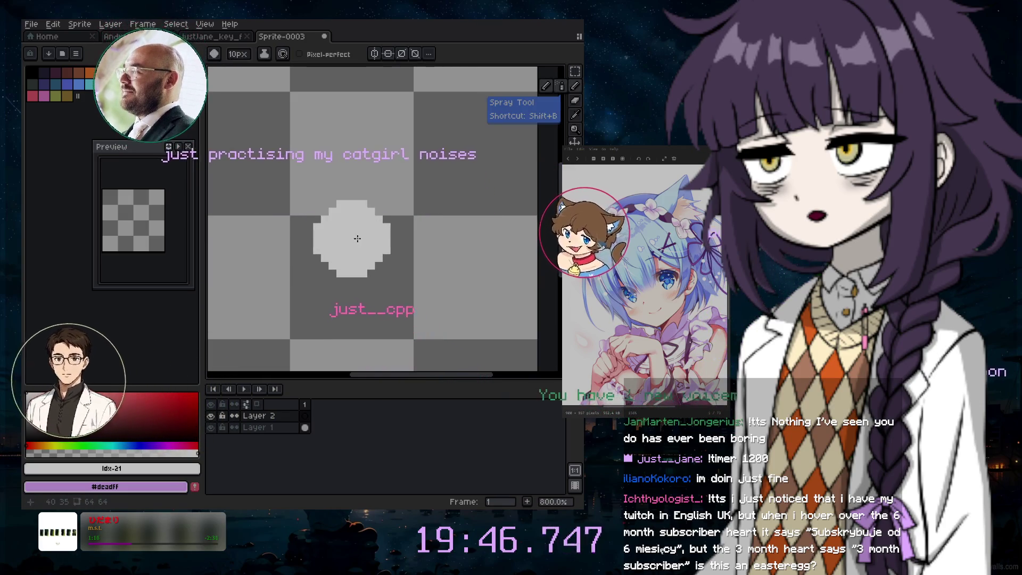
key("plus")
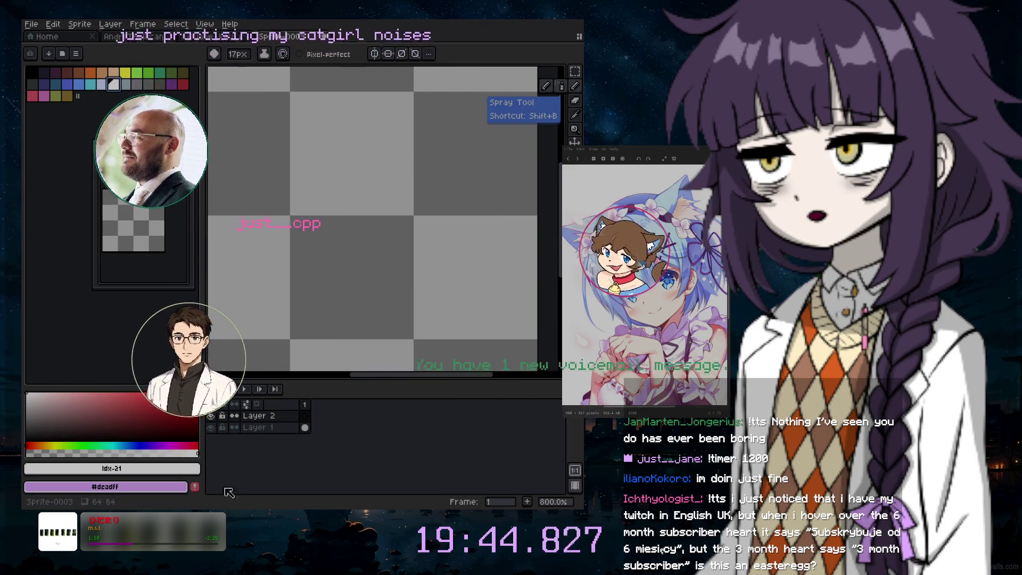